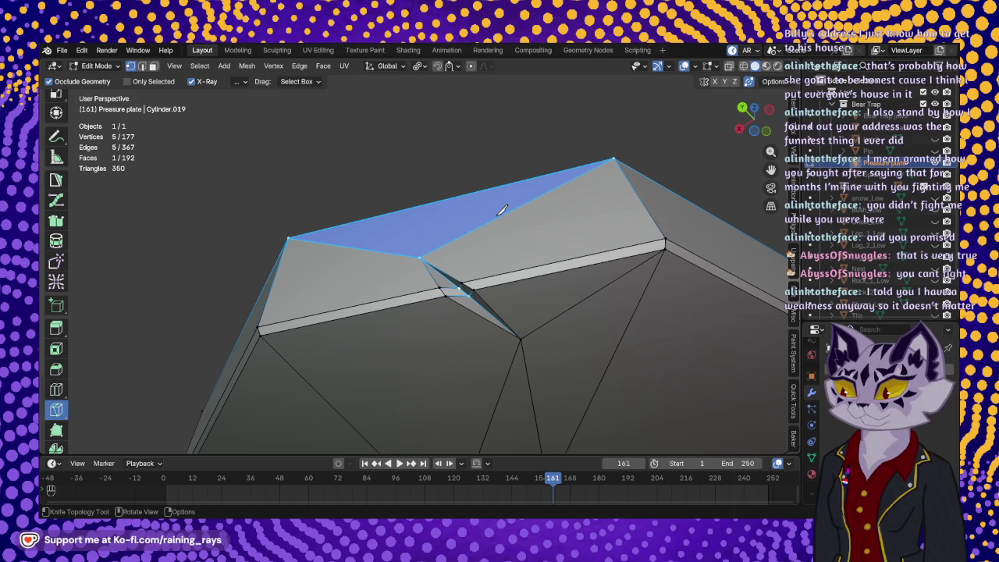
Dissolve the diagonal edge under the pressure plate's notch, leaving 366 edges and 191 faces.
mouse_move(461, 227)
middle_down()
mouse_move(442, 160)
mouse_move(506, 132)
mouse_move(472, 162)
middle_up()
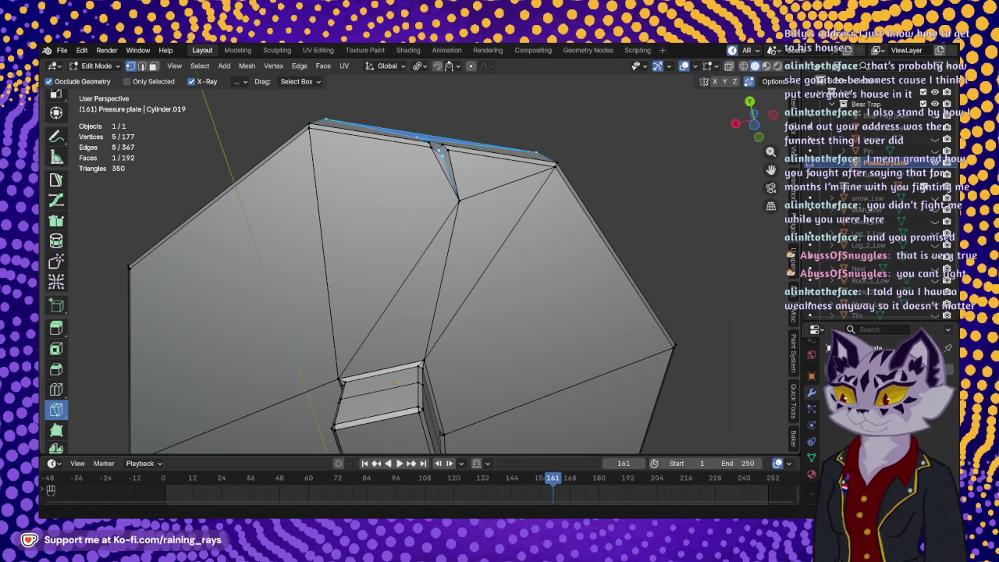
scroll(56, 305, up, 5)
click(57, 146)
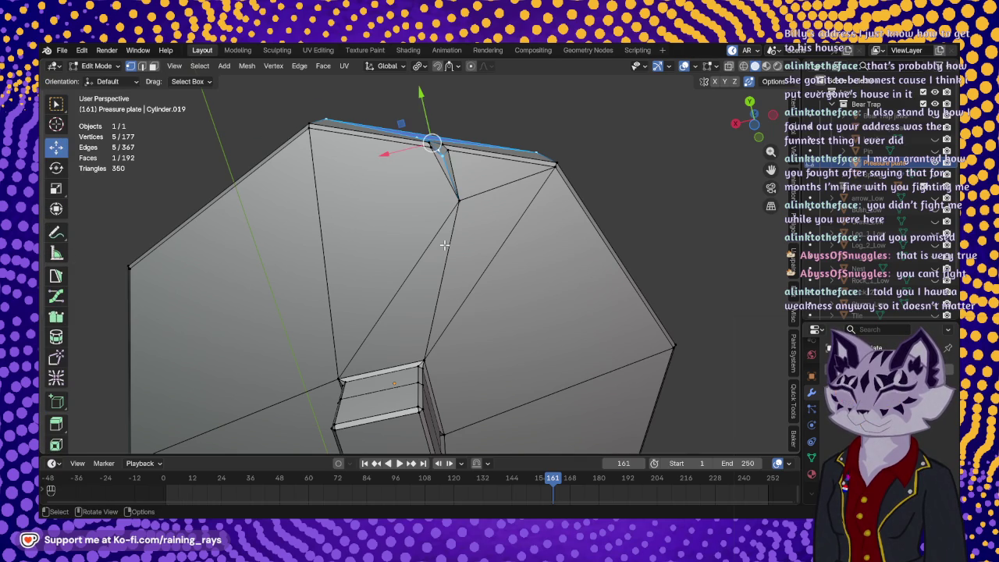
click(449, 255)
key(2)
click(448, 255)
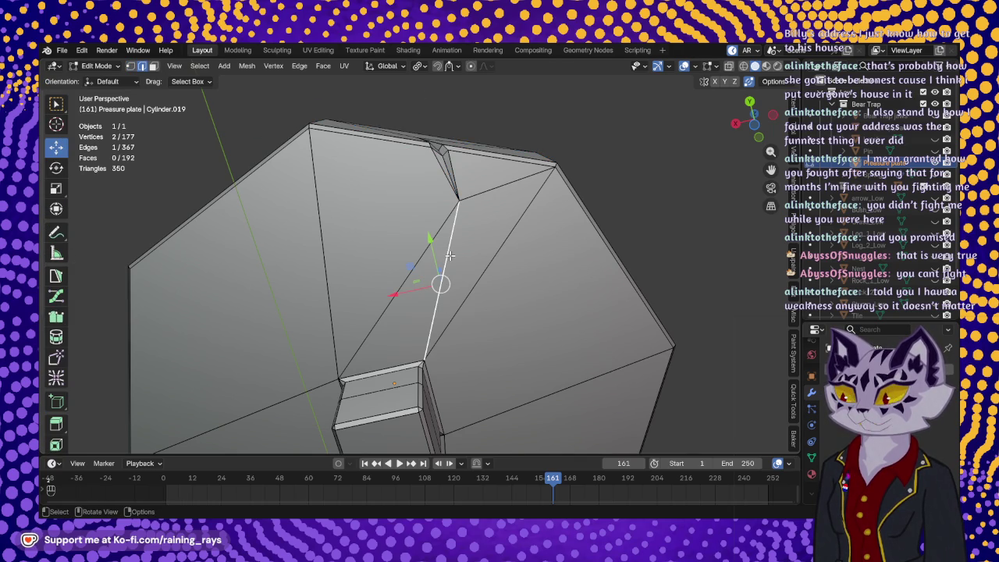
key(ctrl)
key(ctrl+x)
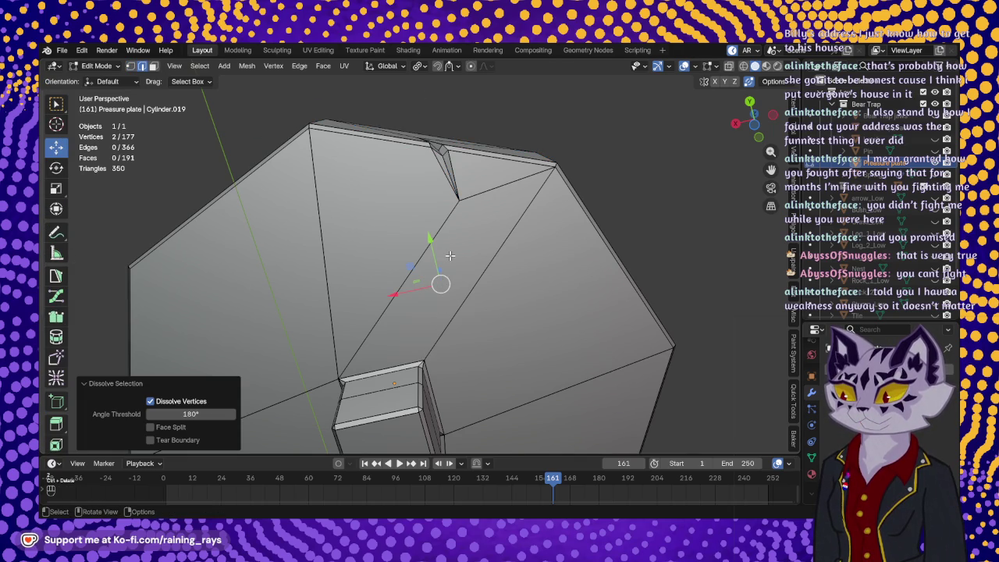
mouse_move(494, 280)
middle_down()
mouse_move(473, 233)
mouse_move(320, 272)
mouse_move(361, 239)
mouse_move(466, 86)
mouse_move(425, 116)
mouse_move(403, 96)
mouse_move(496, 206)
mouse_move(511, 102)
mouse_move(494, 206)
mouse_move(537, 209)
mouse_move(528, 167)
mouse_move(478, 234)
mouse_move(402, 237)
mouse_move(349, 278)
mouse_move(420, 271)
middle_up()
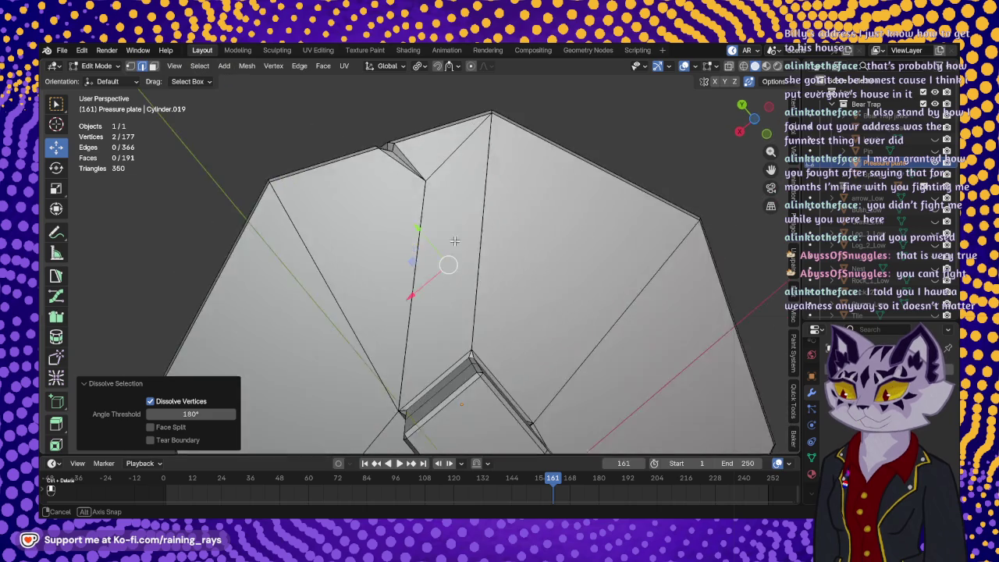
scroll(362, 239, down, 3)
scroll(361, 238, down, 4)
key(Tab)
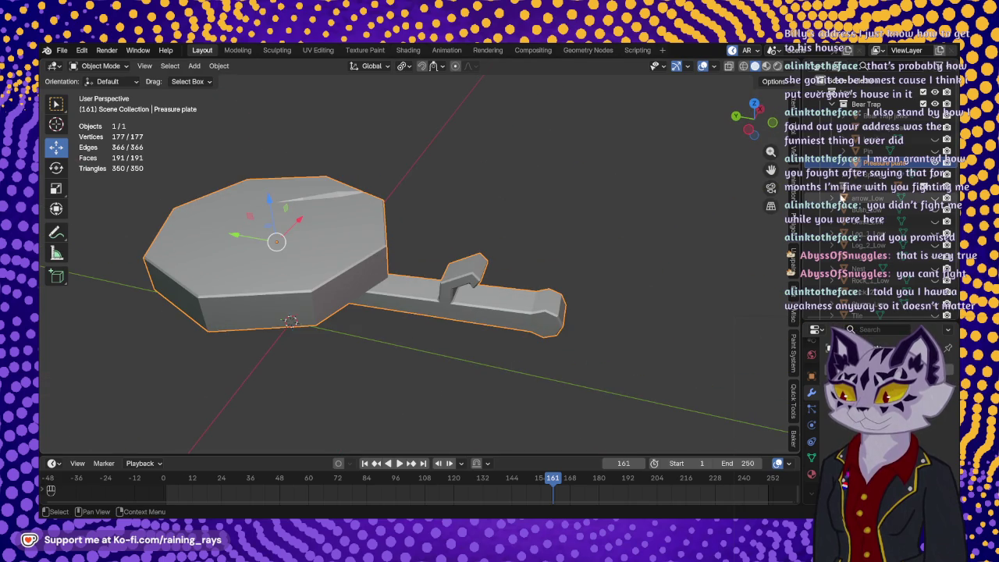
Select the Spring in the Outliner, centre it in view and enter its Edit Mode.
key(Delete)
key(ctrl+z)
mouse_move(359, 297)
middle_down()
mouse_move(405, 315)
mouse_move(615, 214)
mouse_move(465, 244)
mouse_move(484, 248)
middle_up()
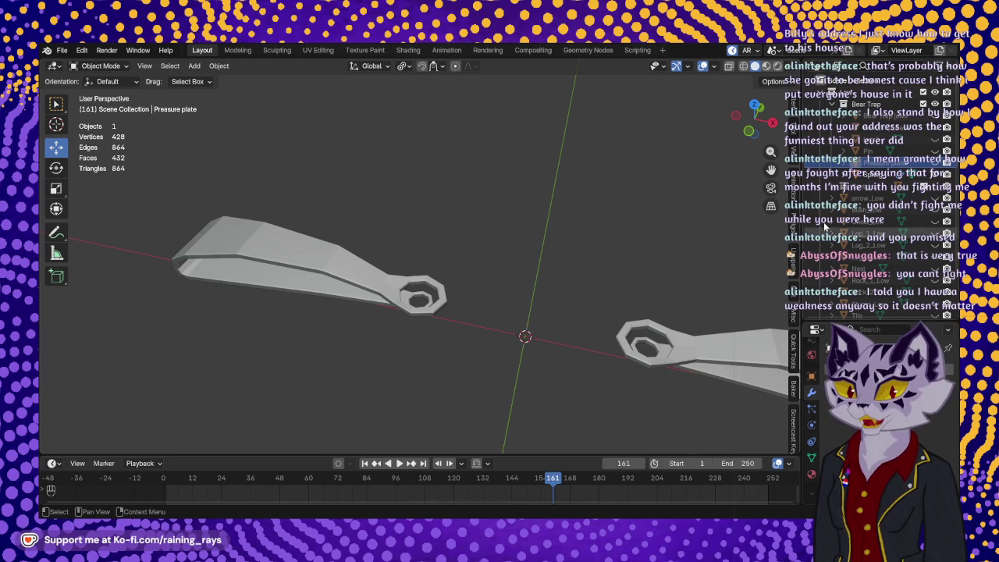
click(883, 174)
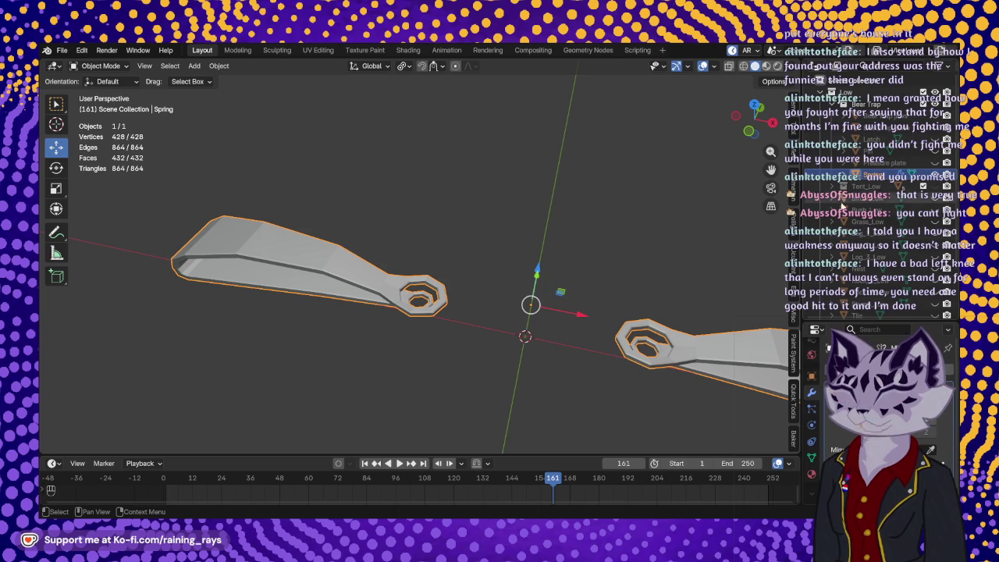
mouse_move(773, 336)
shift+middle_down()
mouse_move(435, 283)
mouse_move(515, 299)
mouse_move(531, 363)
mouse_move(515, 250)
mouse_move(444, 237)
mouse_move(424, 188)
mouse_move(430, 258)
mouse_move(463, 292)
mouse_move(535, 278)
mouse_move(482, 271)
shift+middle_up()
key(Tab)
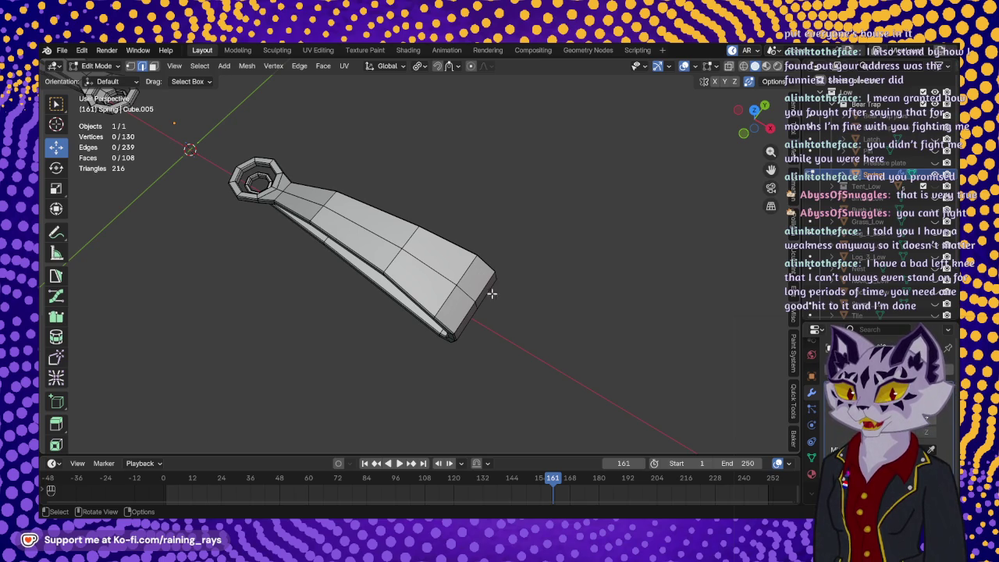
Switch to the Knife tool and try a first cut on the spring blade, cancelling it.
scroll(483, 312, up, 10)
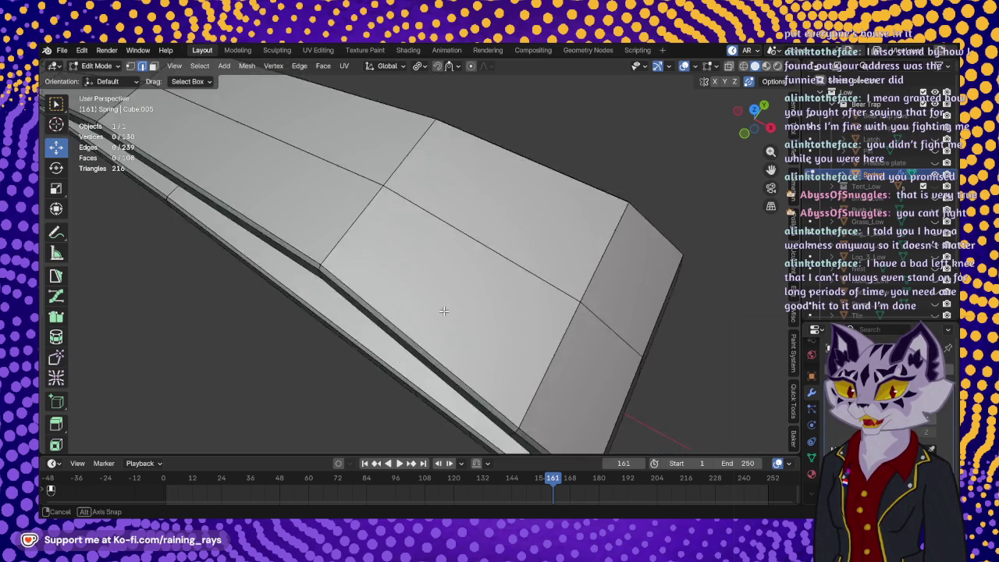
mouse_move(446, 308)
middle_down()
mouse_move(457, 293)
mouse_move(474, 310)
mouse_move(458, 339)
middle_up()
shift+middle_drag(468, 235, 461, 326)
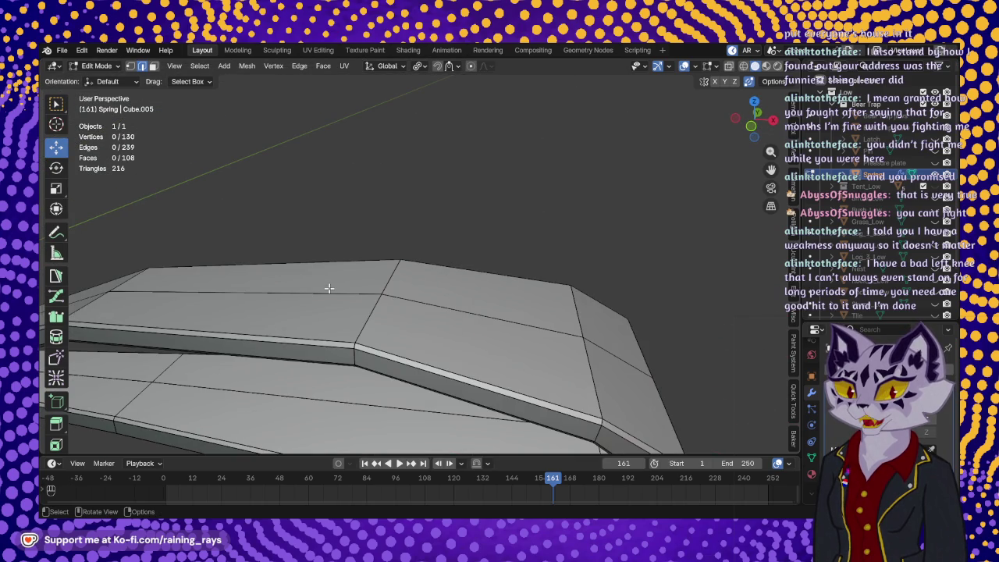
scroll(66, 306, down, 2)
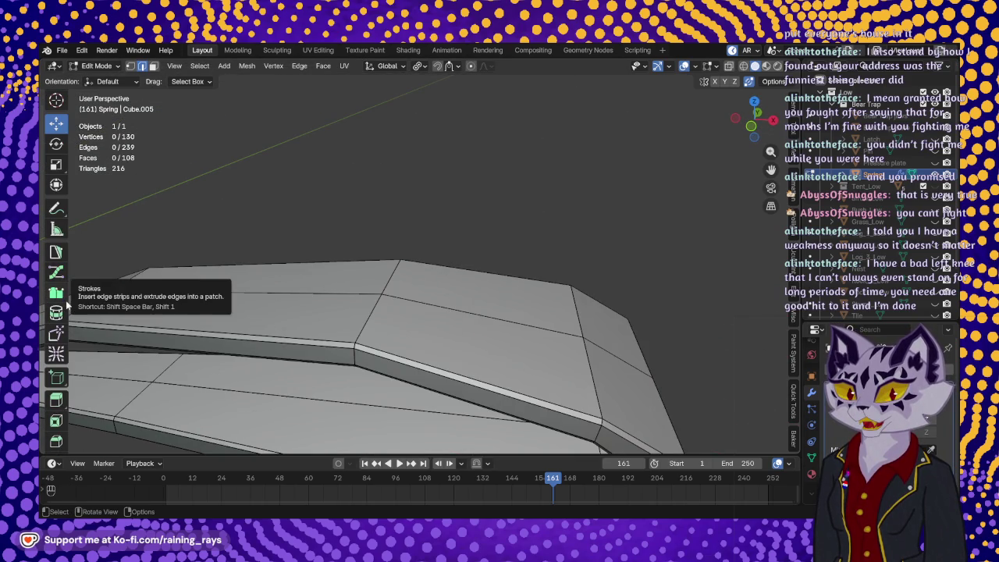
scroll(61, 343, down, 3)
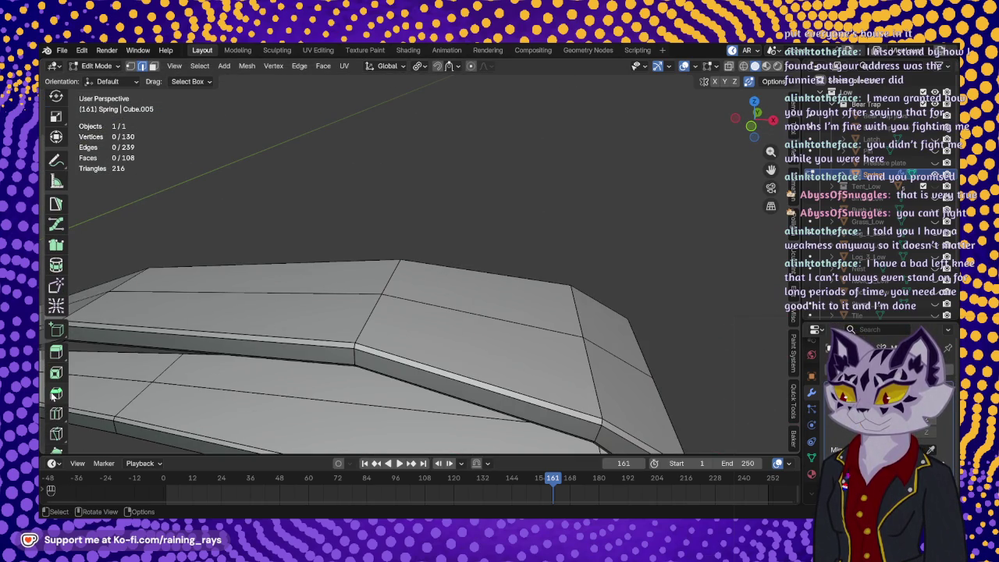
click(56, 434)
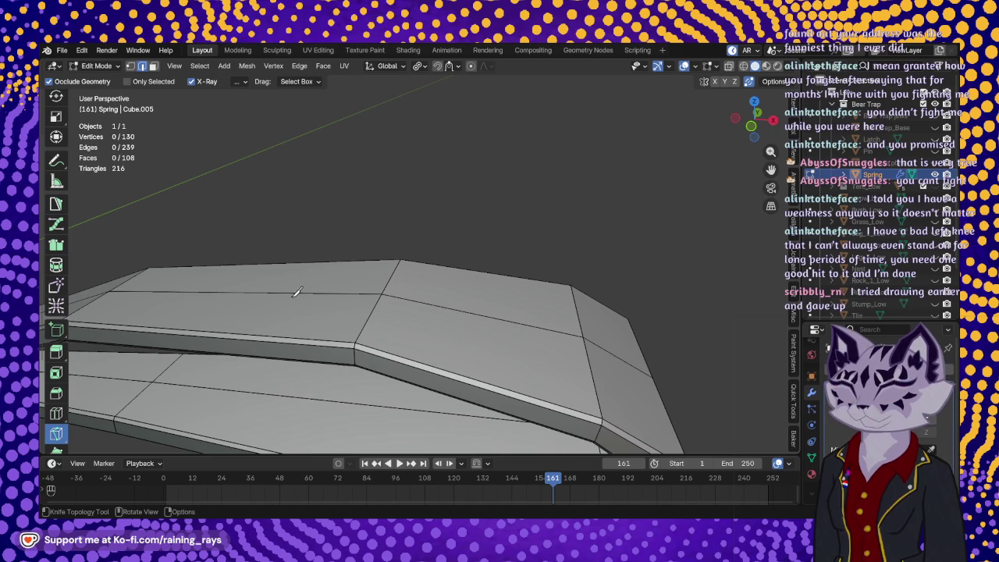
mouse_move(442, 336)
middle_down()
mouse_move(370, 302)
mouse_move(330, 301)
middle_up()
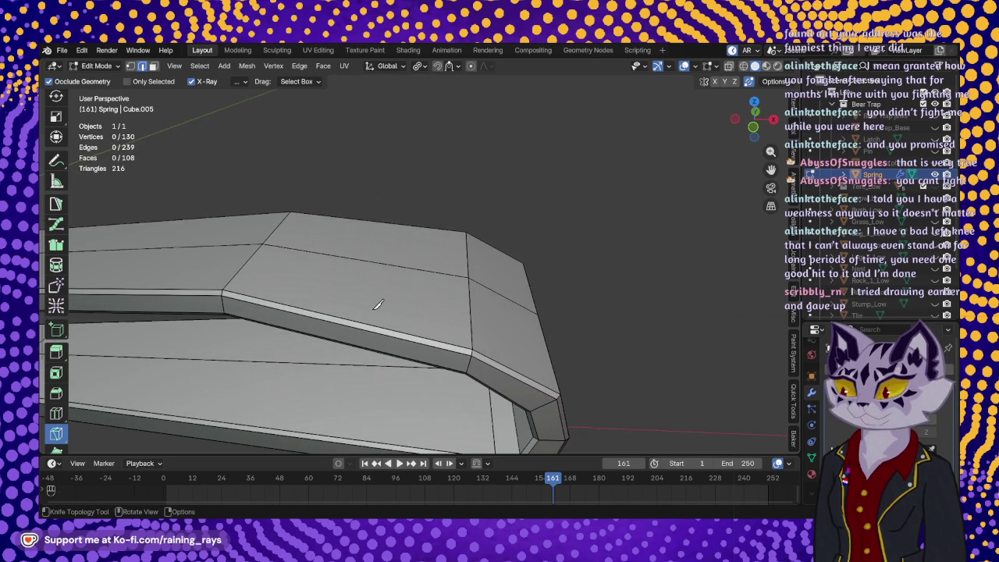
click(323, 289)
mouse_move(337, 324)
middle_down()
mouse_move(334, 383)
mouse_move(334, 323)
mouse_move(415, 319)
mouse_move(401, 331)
middle_up()
key(Escape)
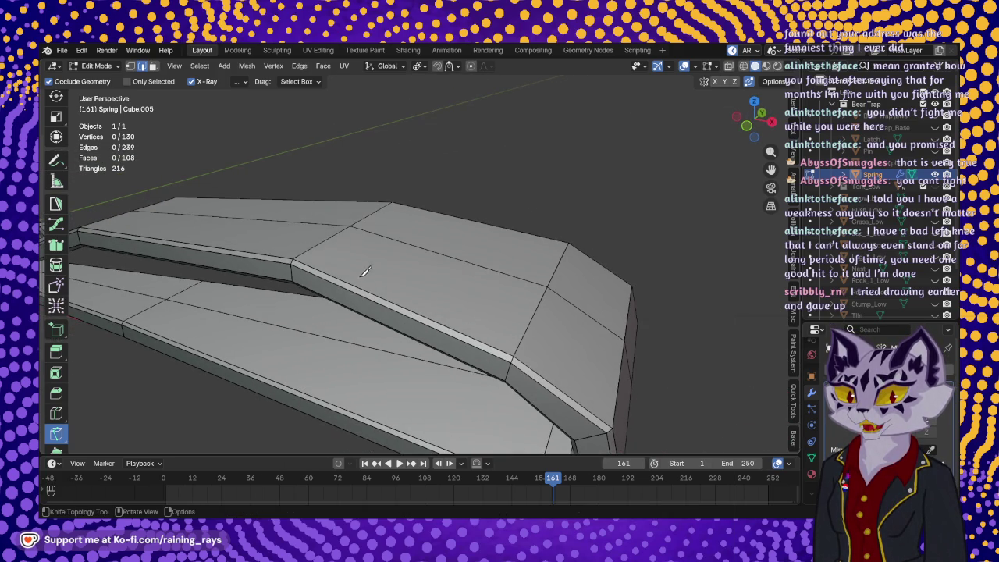
Try two more knife cuts on the blade, cancel both, and return to Object Mode.
click(360, 263)
mouse_move(394, 287)
middle_down()
mouse_move(395, 270)
mouse_move(394, 279)
middle_up()
key(Escape)
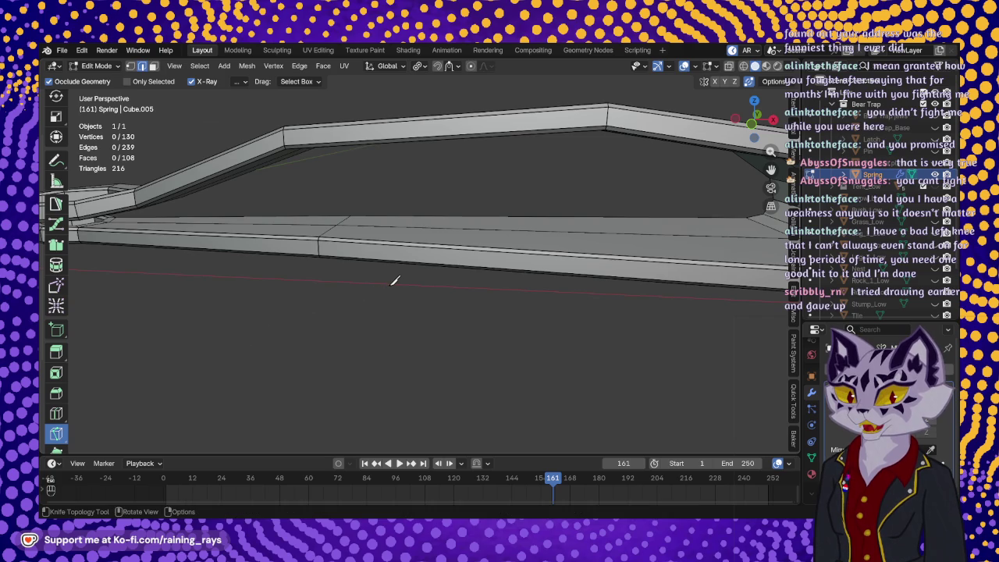
key(Tab)
mouse_move(394, 289)
middle_down()
mouse_move(377, 310)
mouse_move(388, 234)
middle_up()
key(Tab)
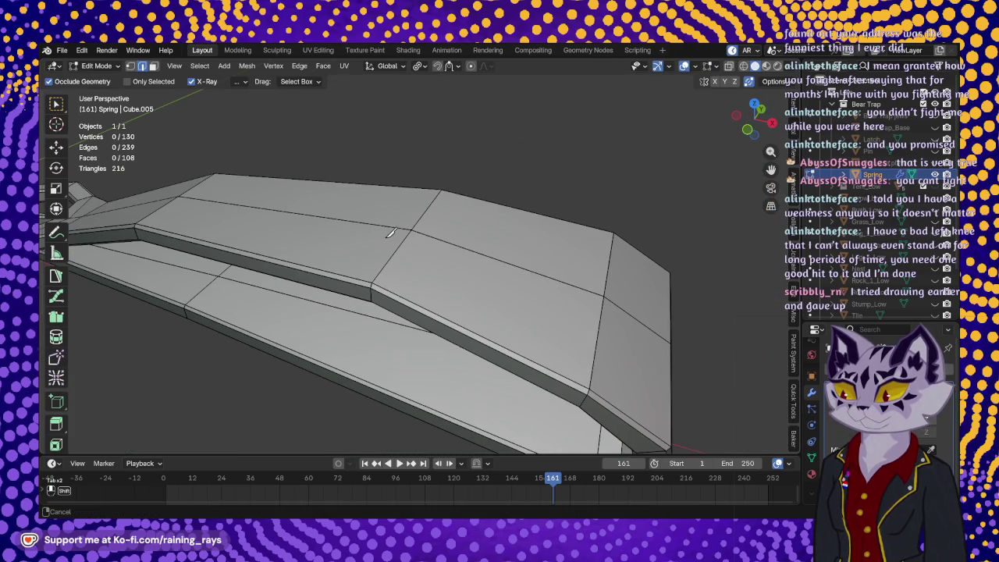
mouse_move(451, 250)
middle_down()
mouse_move(331, 226)
mouse_move(357, 259)
mouse_move(366, 255)
middle_up()
click(370, 207)
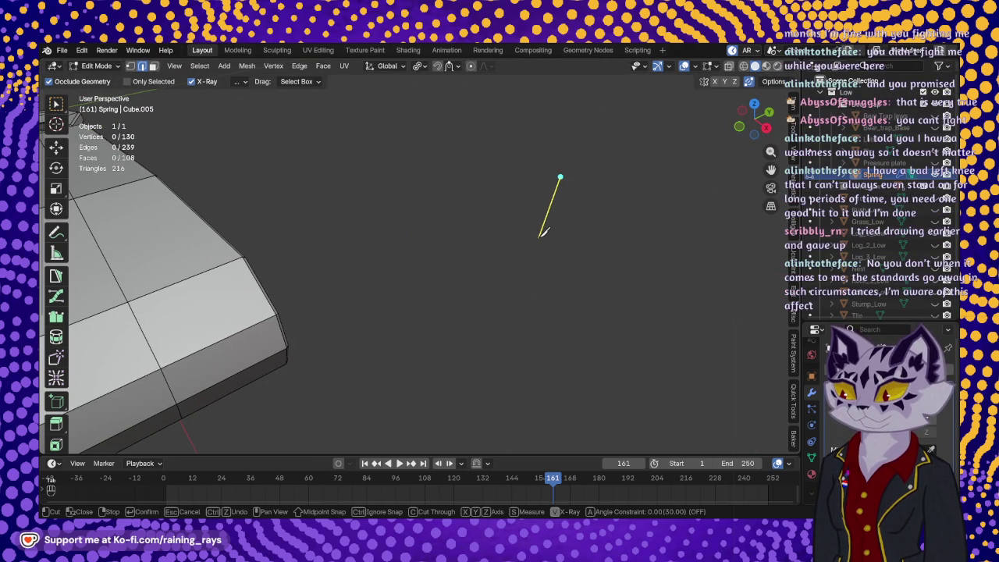
key(Escape)
key(Tab)
scroll(535, 223, down, 4)
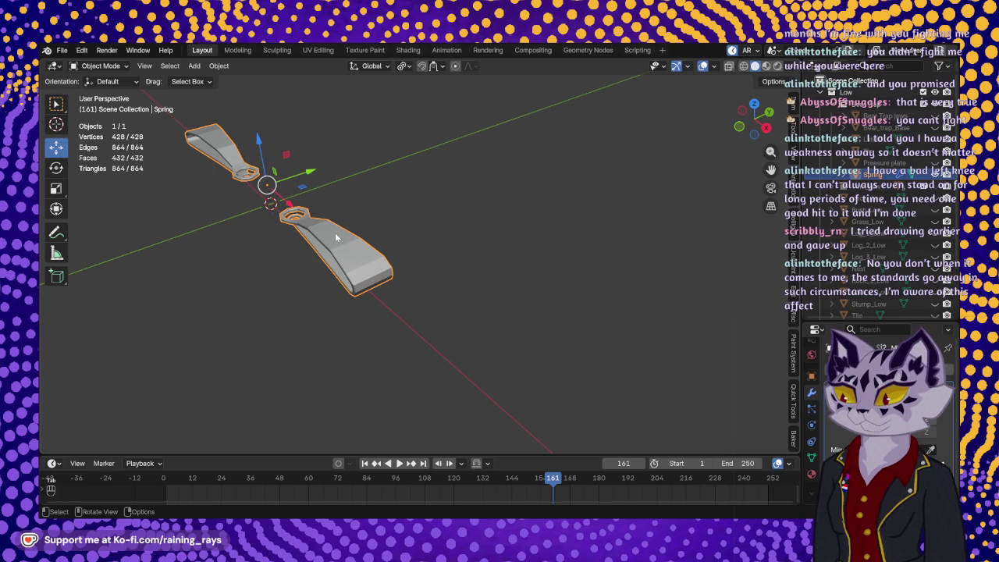
Re-enter the spring's Edit Mode and save the project as Flashfire_Tiles_Modeling_V13.blend.
key(Tab)
click(62, 50)
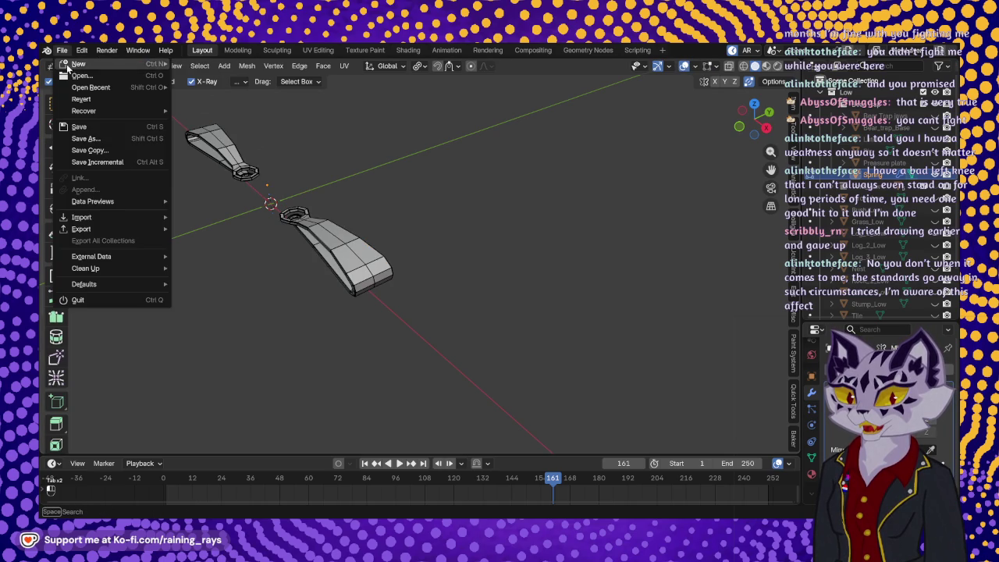
click(94, 124)
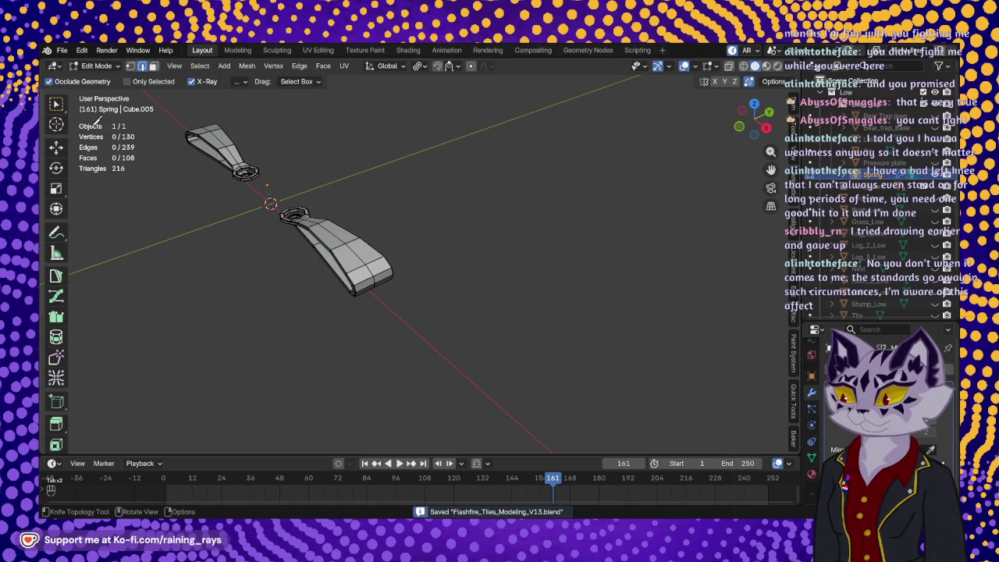
Start a knife cut on the lower spring half, then cancel it.
click(325, 233)
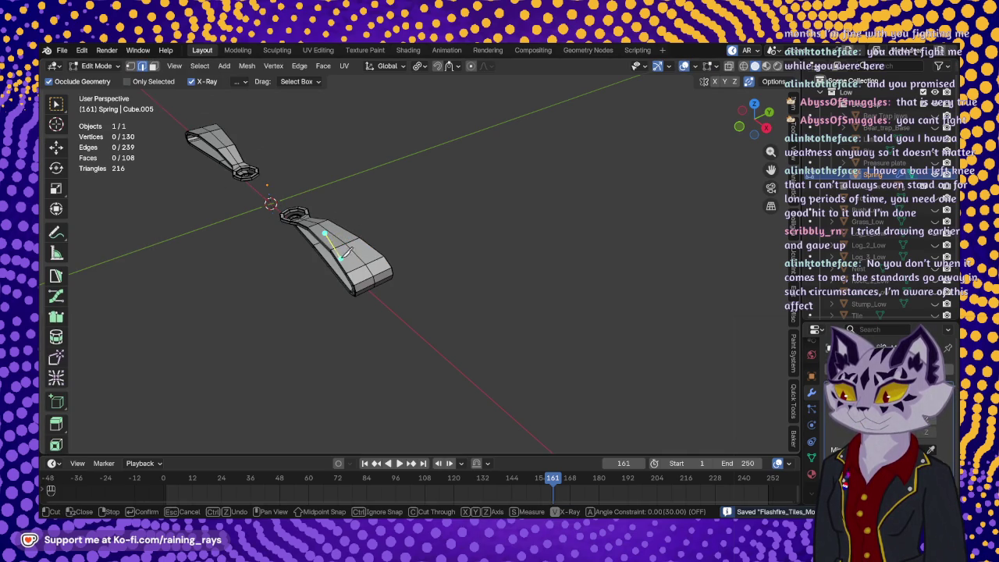
mouse_move(345, 250)
middle_down()
mouse_move(222, 279)
mouse_move(491, 283)
middle_up()
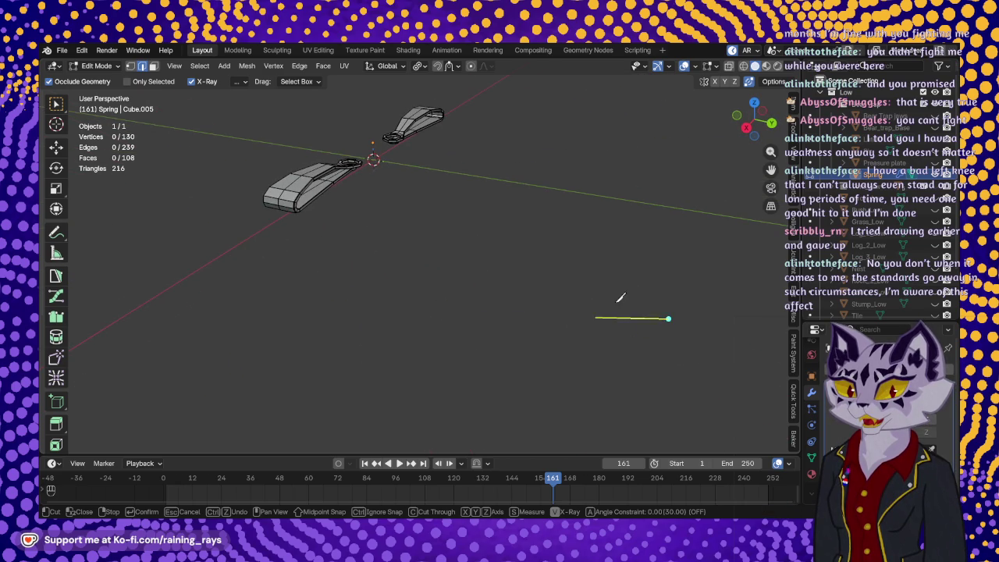
key(Escape)
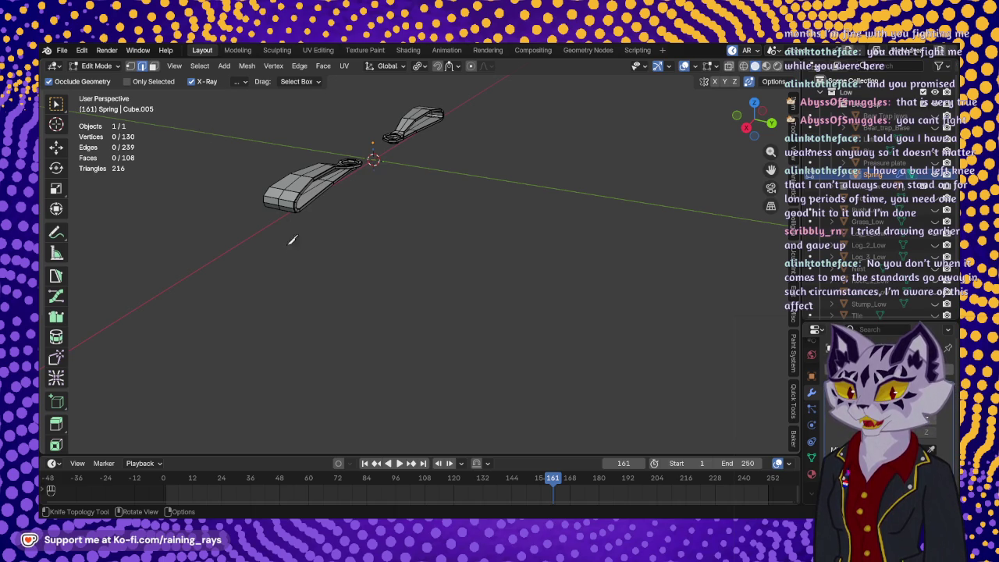
middle_drag(297, 216, 375, 311)
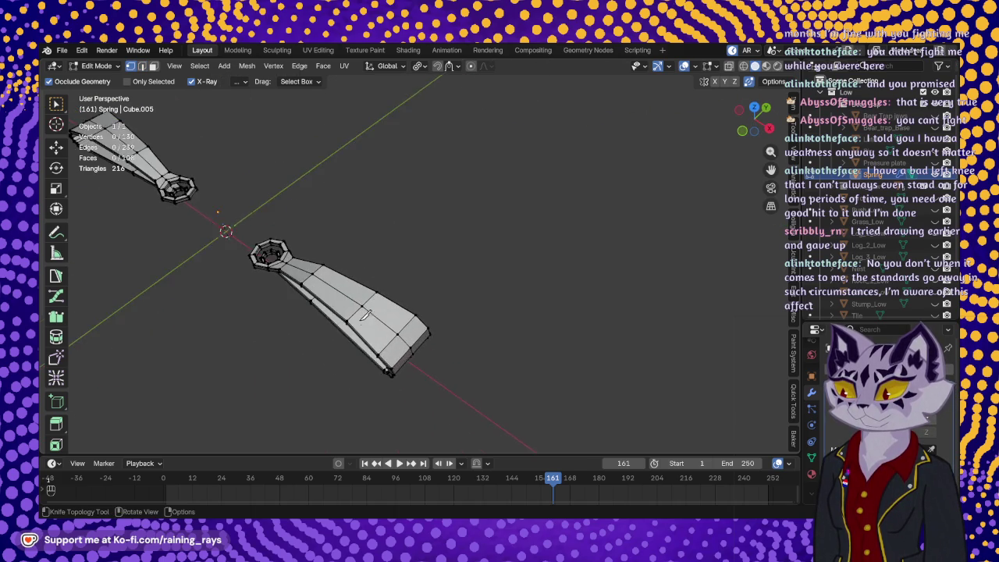
scroll(375, 310, up, 2)
scroll(375, 311, up, 5)
mouse_move(375, 311)
middle_down()
mouse_move(420, 292)
mouse_move(453, 221)
mouse_move(333, 178)
middle_up()
click(364, 190)
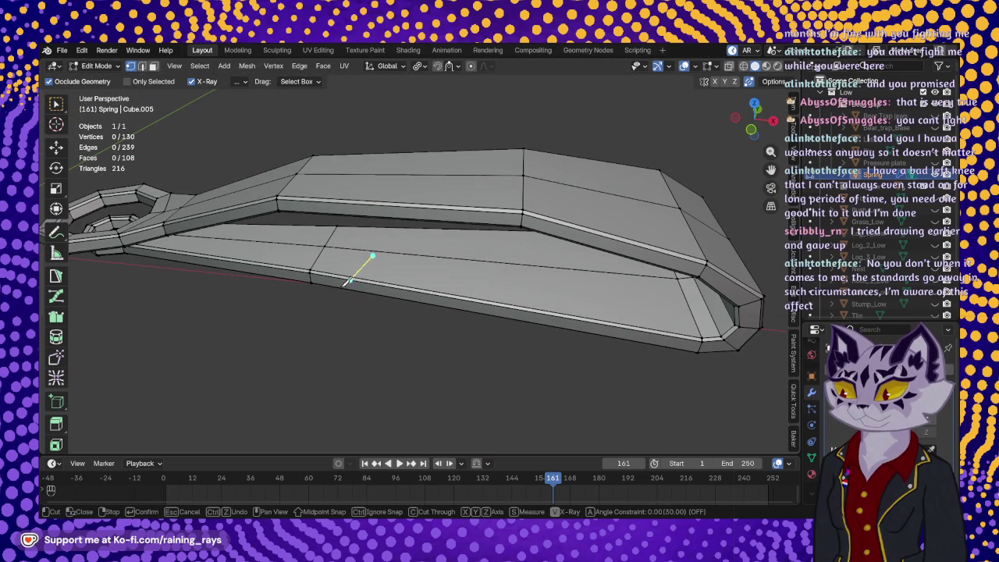
click(305, 315)
click(406, 165)
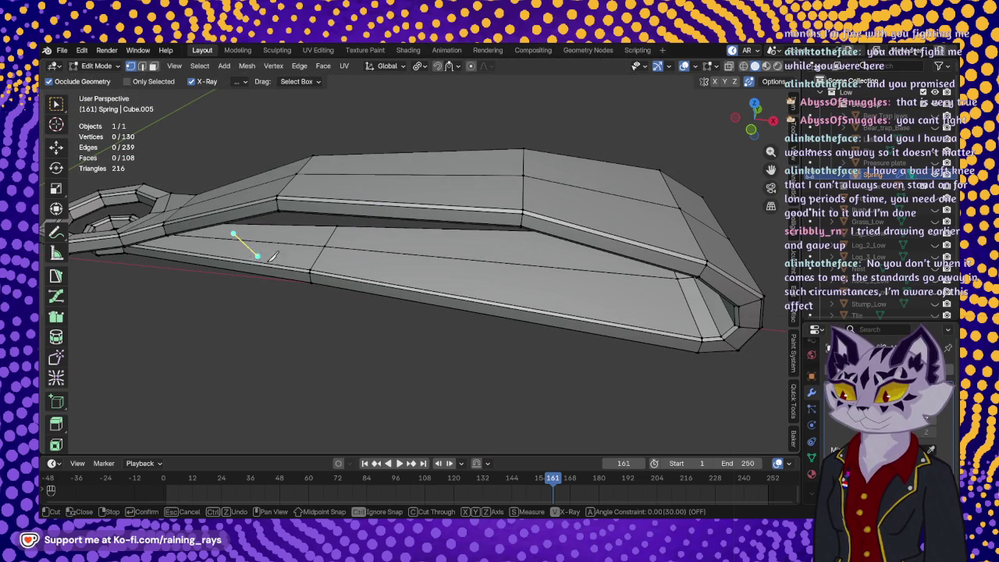
click(441, 175)
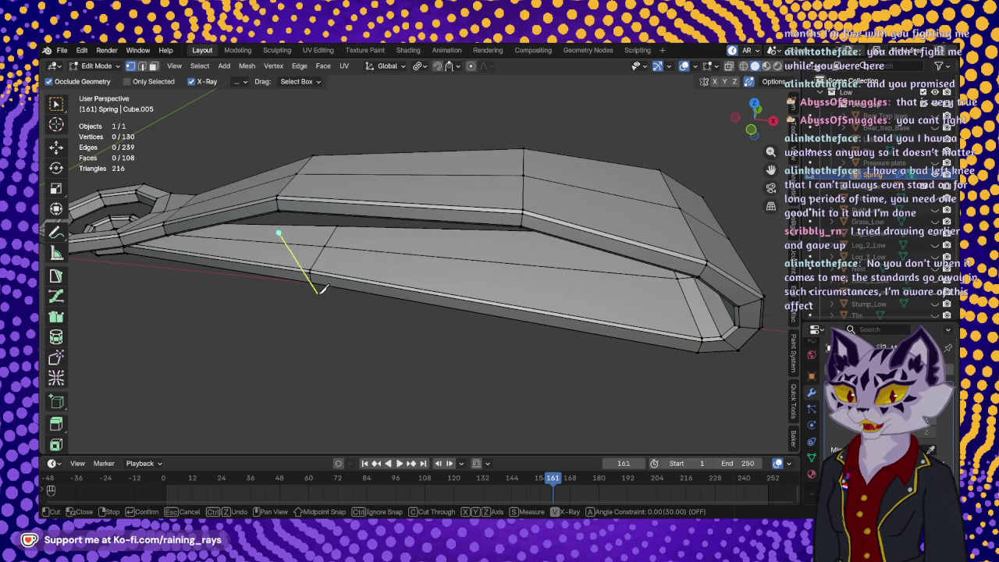
right_click(569, 151)
click(387, 143)
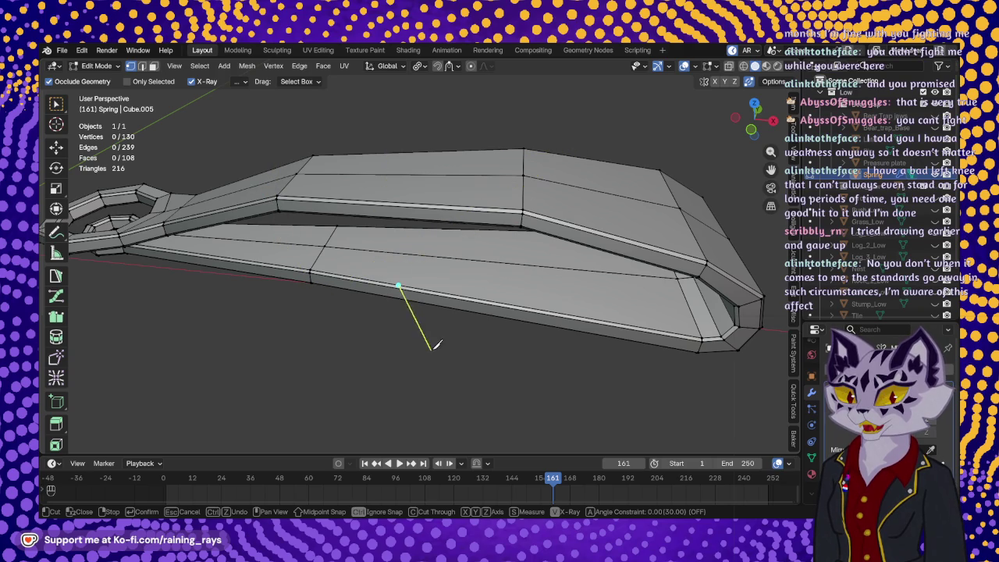
scroll(457, 151, up, 5)
mouse_move(457, 151)
middle_down()
mouse_move(504, 202)
mouse_move(557, 178)
middle_up()
scroll(513, 212, down, 4)
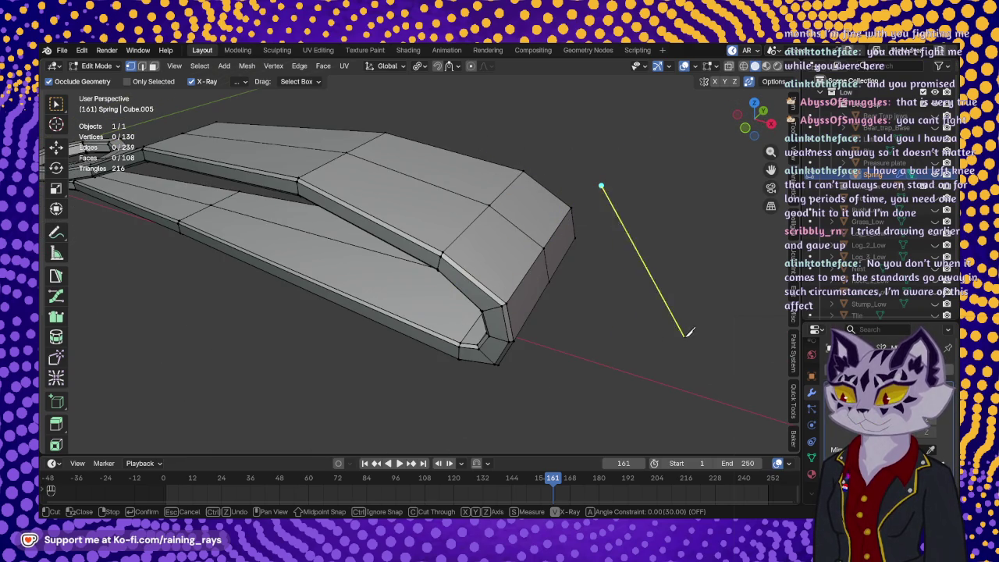
right_click(668, 312)
click(651, 297)
right_click(489, 218)
click(488, 218)
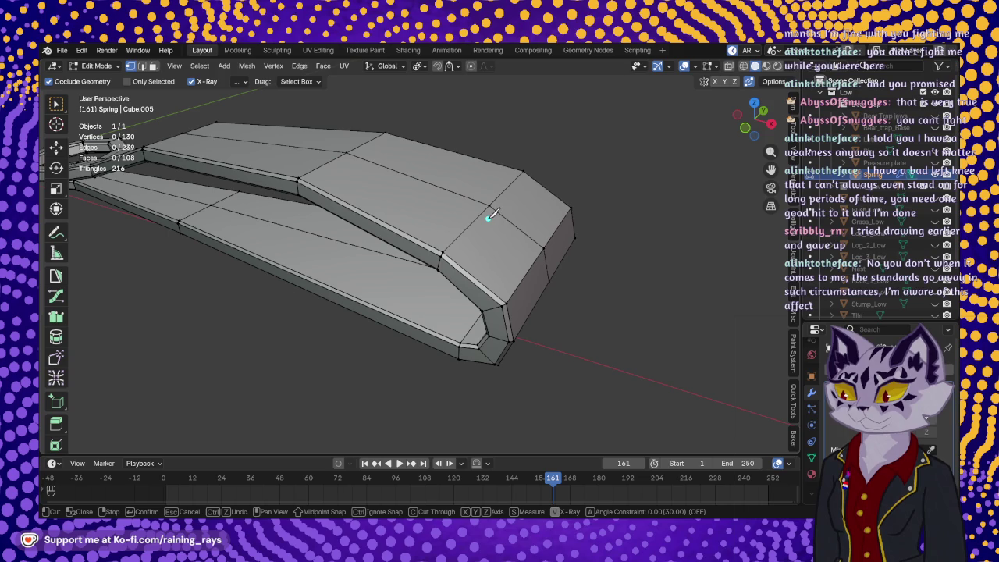
key(Escape)
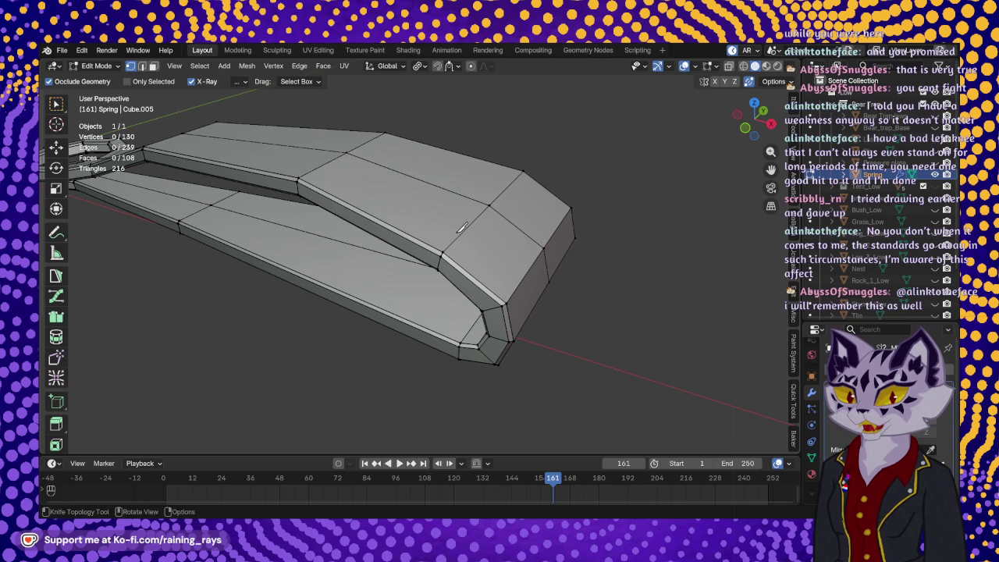
middle_drag(461, 223, 472, 251)
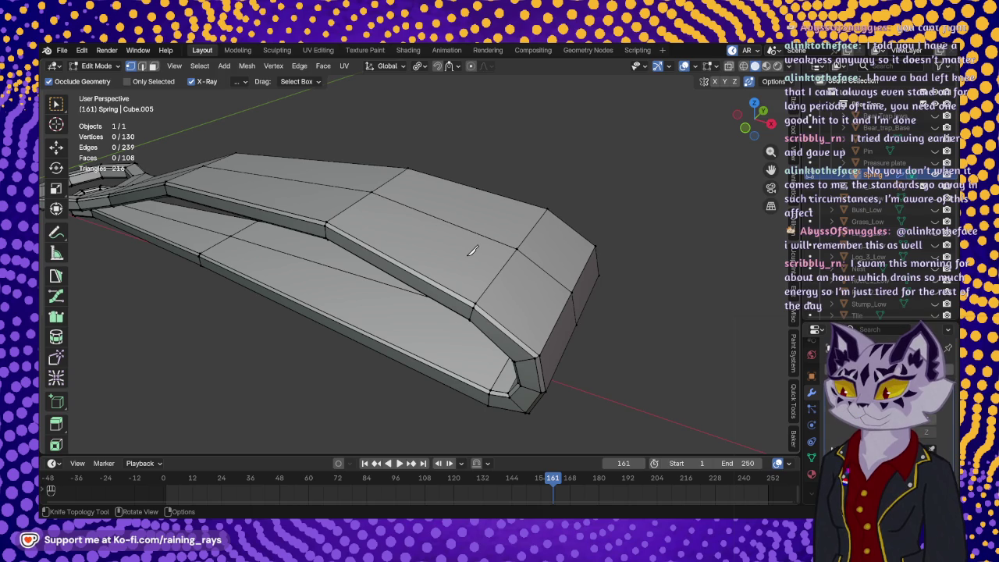
middle_drag(472, 254, 484, 242)
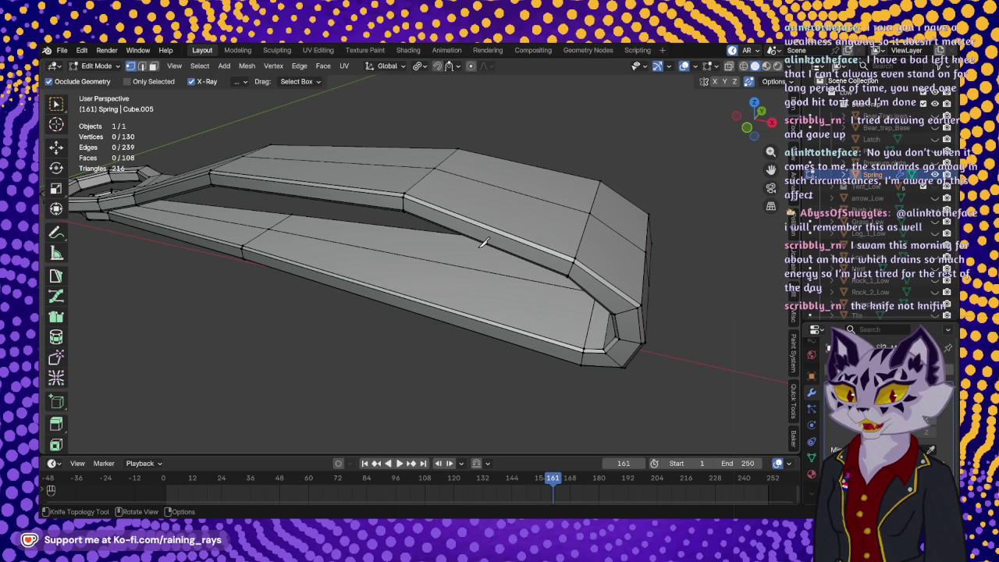
click(500, 144)
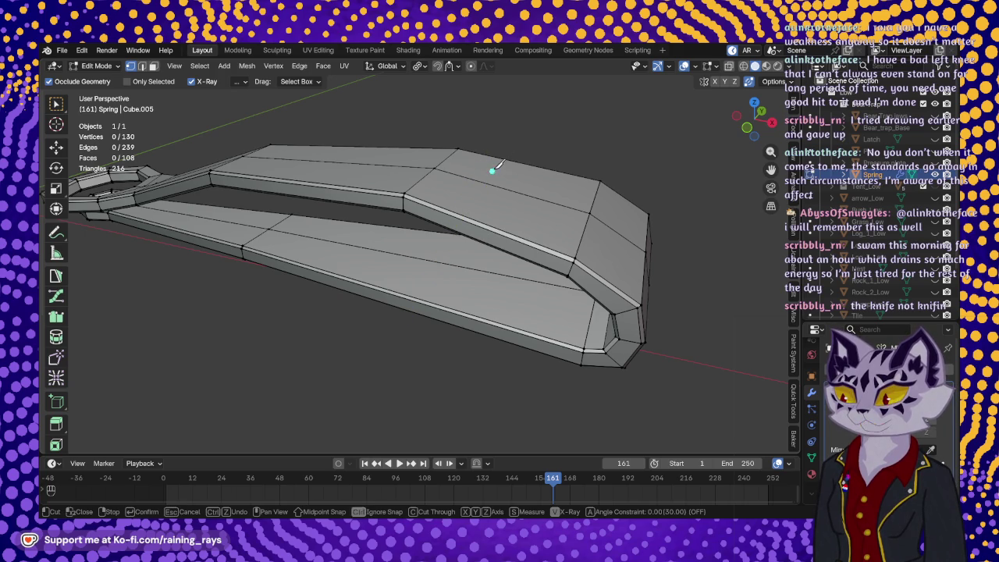
right_click(345, 350)
click(507, 131)
right_click(508, 157)
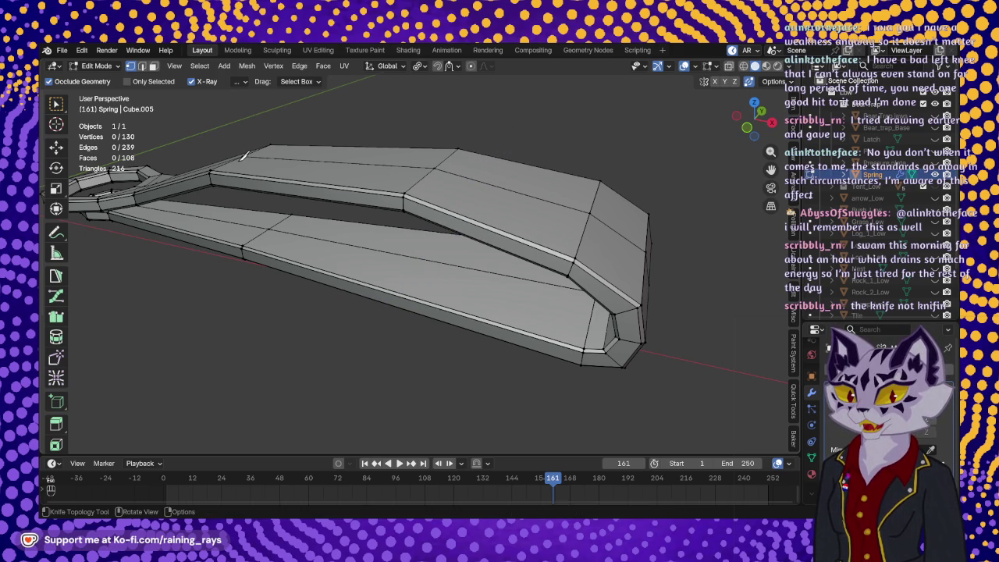
middle_drag(295, 151, 385, 216)
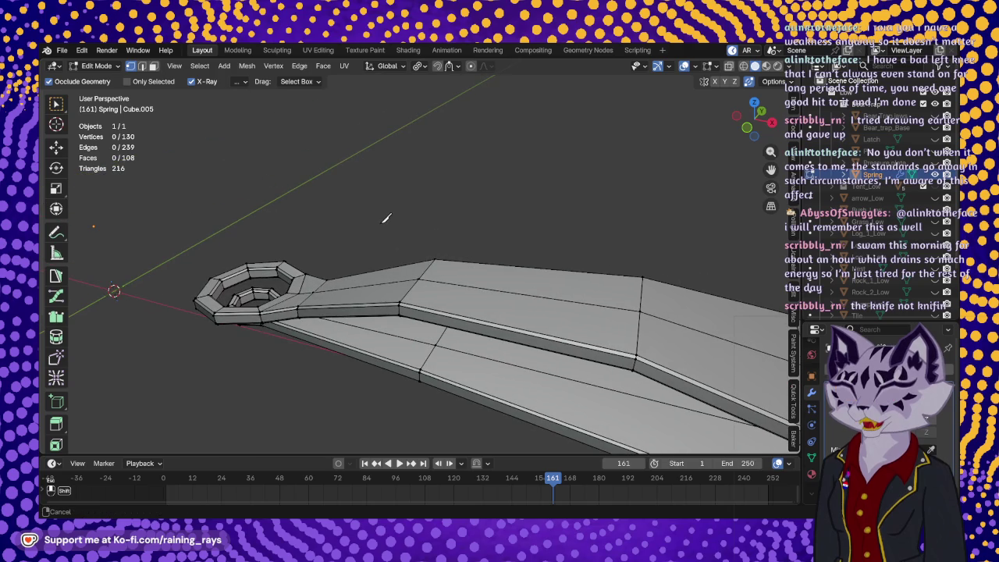
Orbit around both spring halves, placing and cancelling a single knife point.
scroll(370, 228, down, 5)
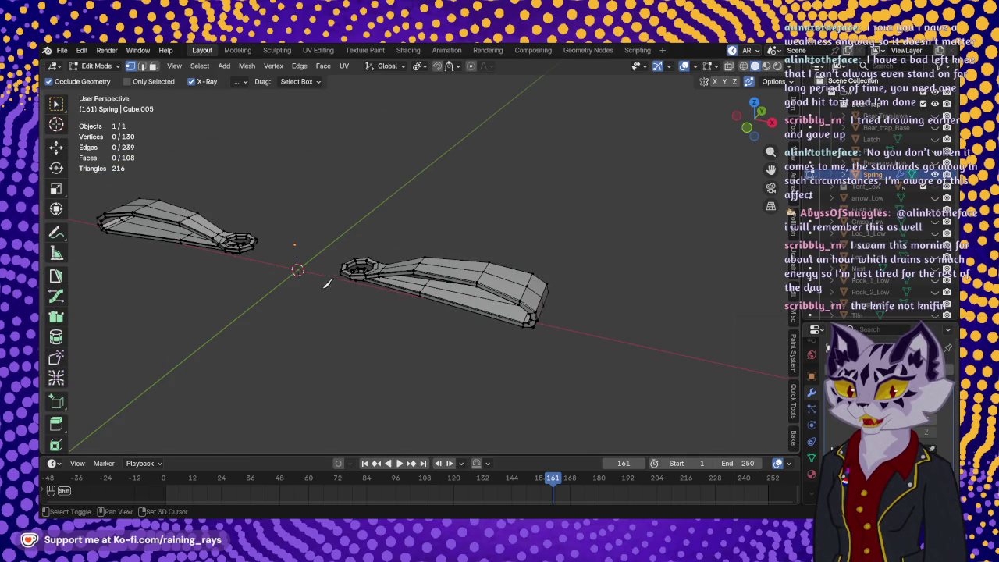
middle_drag(390, 258, 546, 293)
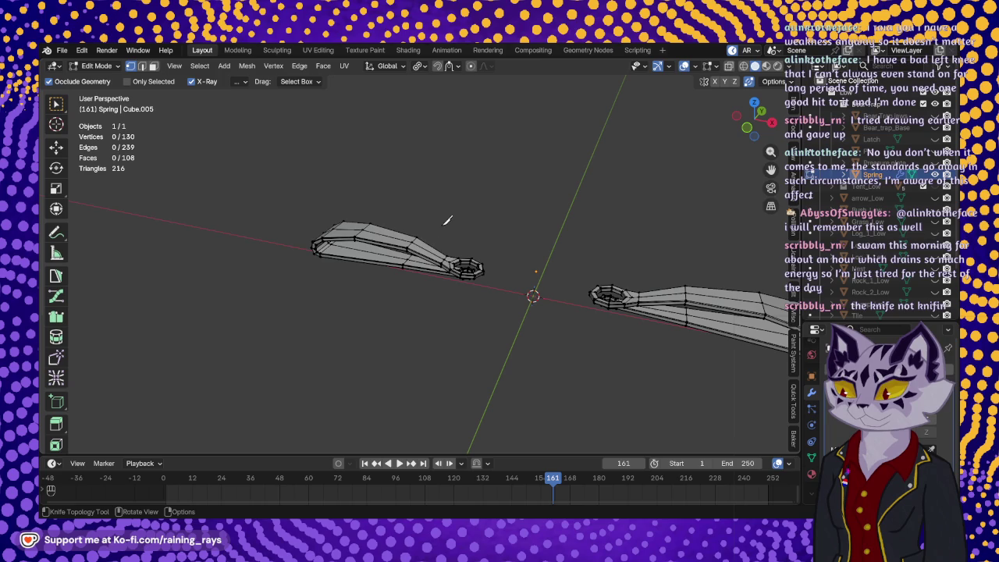
click(411, 252)
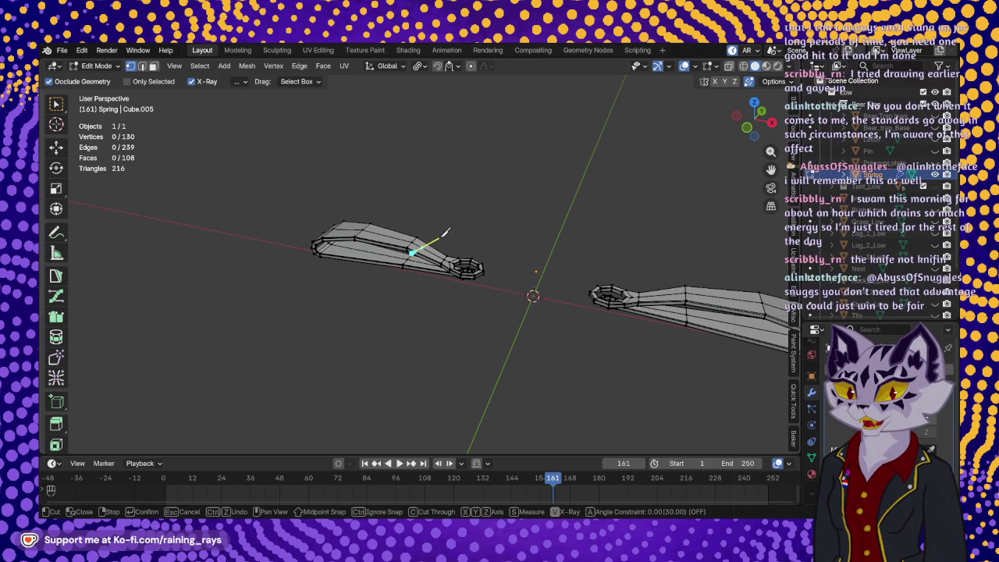
key(Escape)
middle_drag(593, 315, 450, 334)
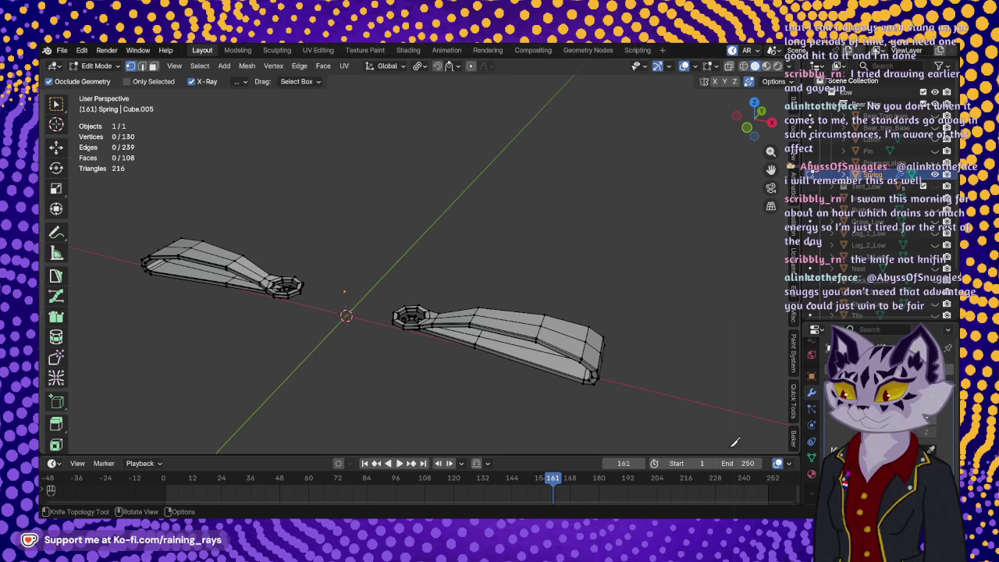
Toggle out of and back into the Spring's Edit Mode with the knife ready, zooming onto the mesh.
key(Tab)
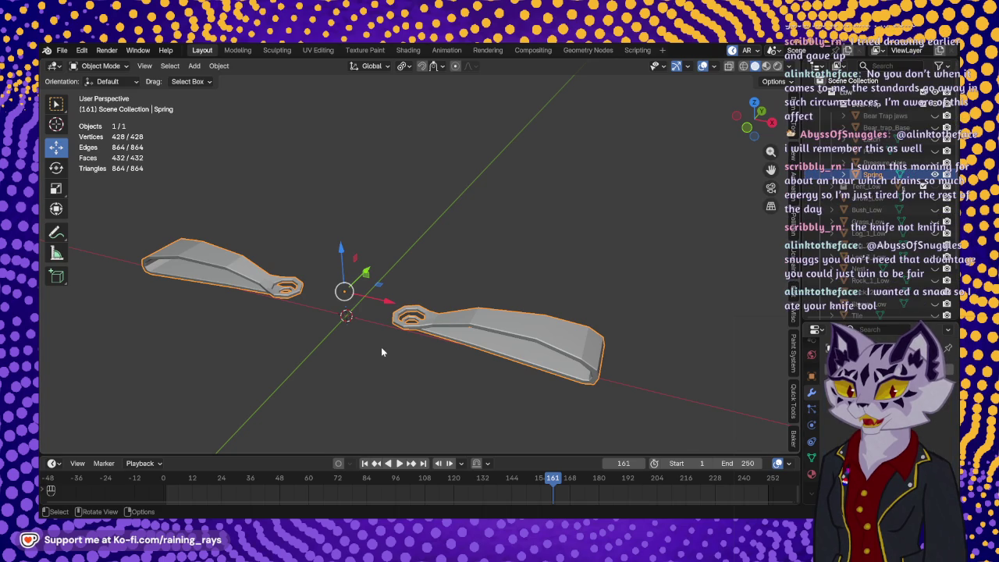
key(Tab)
key(k)
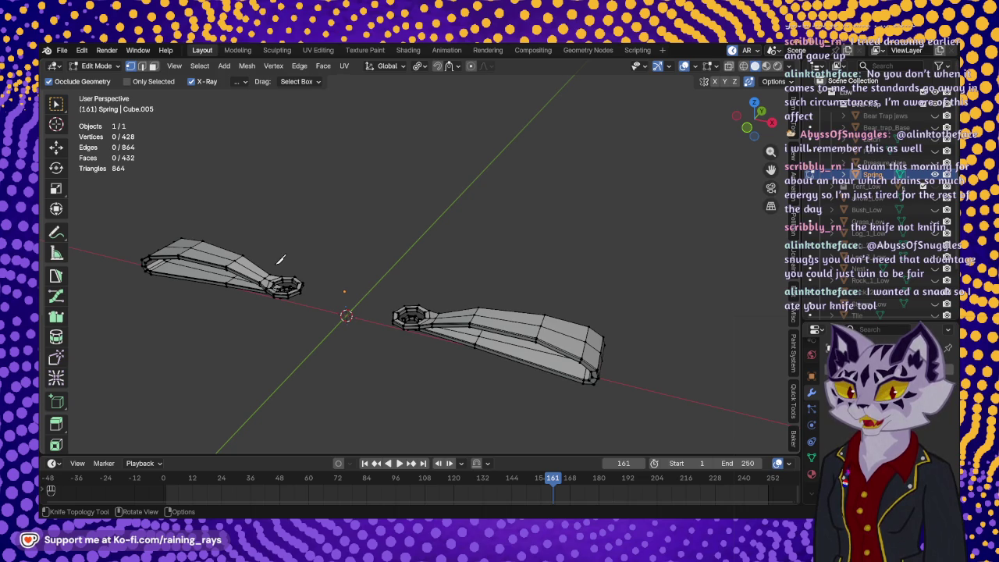
shift+middle_drag(285, 267, 536, 312)
scroll(577, 305, up, 5)
mouse_move(623, 291)
middle_down()
mouse_move(604, 320)
mouse_move(461, 323)
mouse_move(463, 296)
middle_up()
Knife-cut a four-point loop across the spring's edge band and commit it.
scroll(581, 306, up, 3)
scroll(581, 306, up, 3)
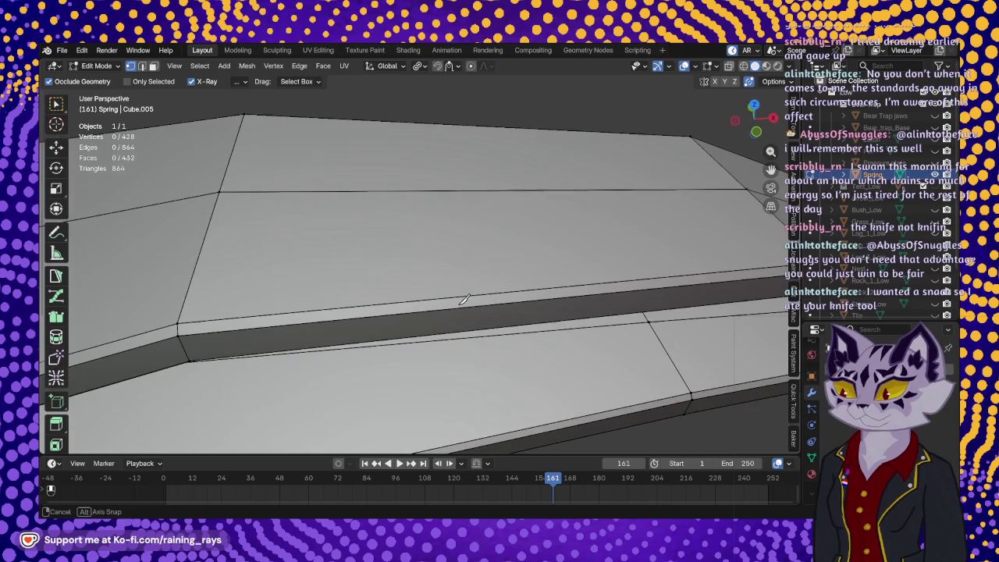
click(469, 256)
middle_drag(417, 332, 420, 254)
click(344, 238)
click(452, 215)
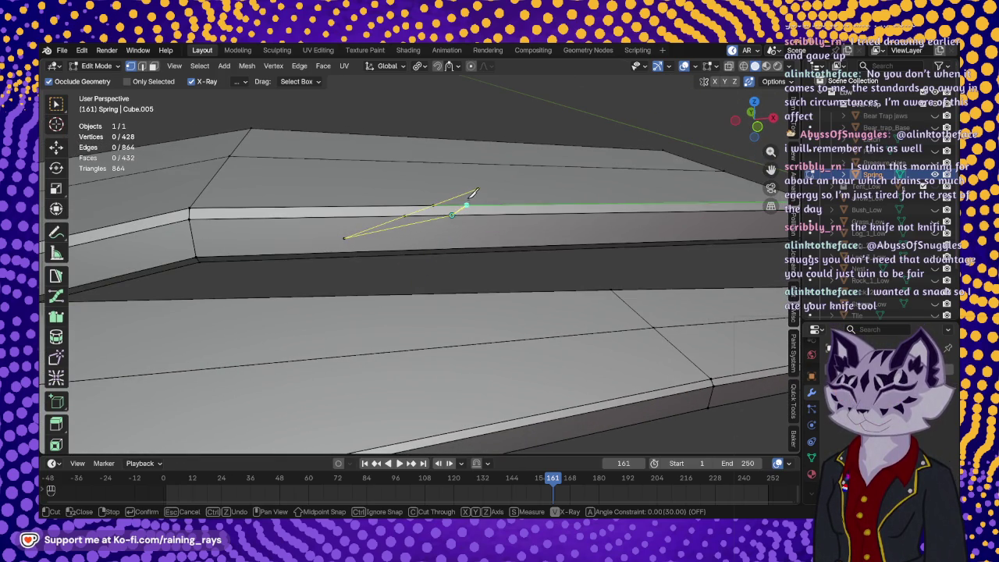
click(477, 188)
key(Return)
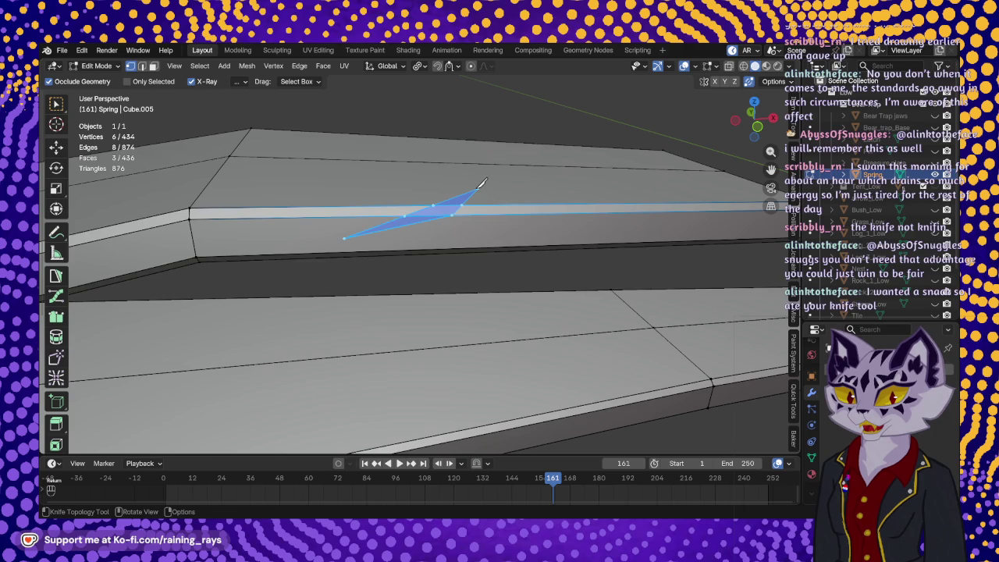
Add a second knife cut from the face tip to the lower edge, bringing the mesh to 436 vertices.
mouse_move(503, 211)
middle_down()
mouse_move(486, 249)
mouse_move(508, 223)
mouse_move(487, 233)
middle_up()
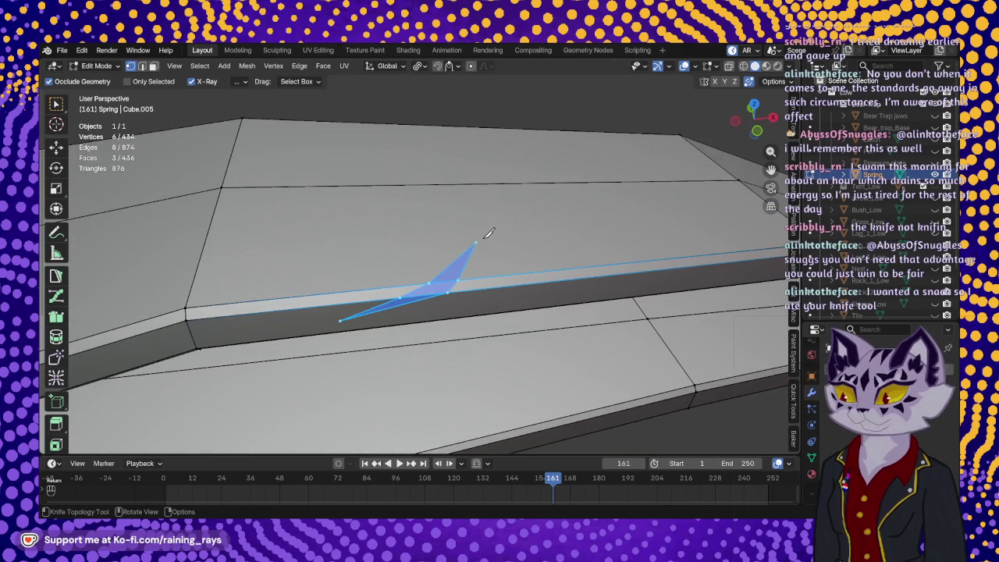
click(476, 242)
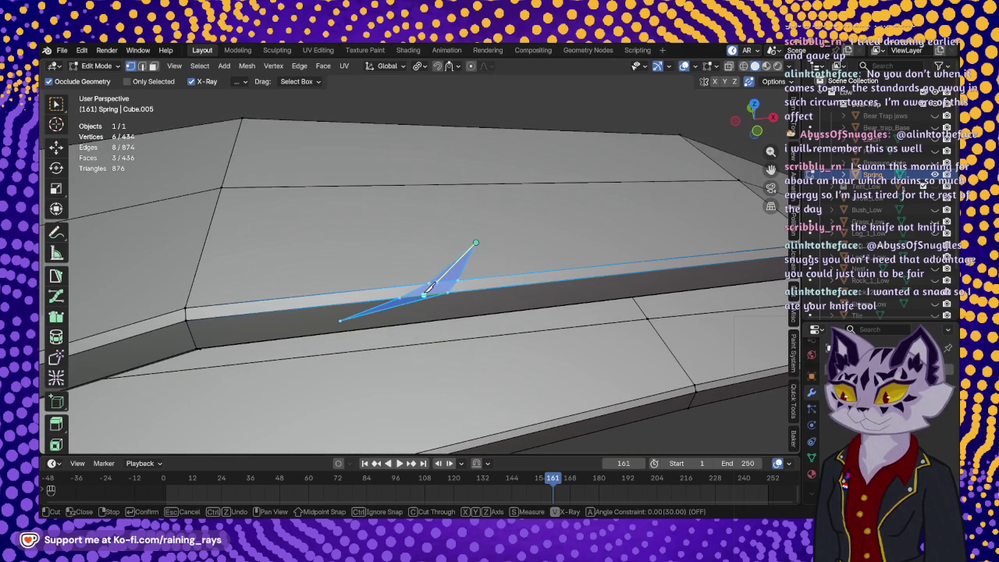
click(428, 288)
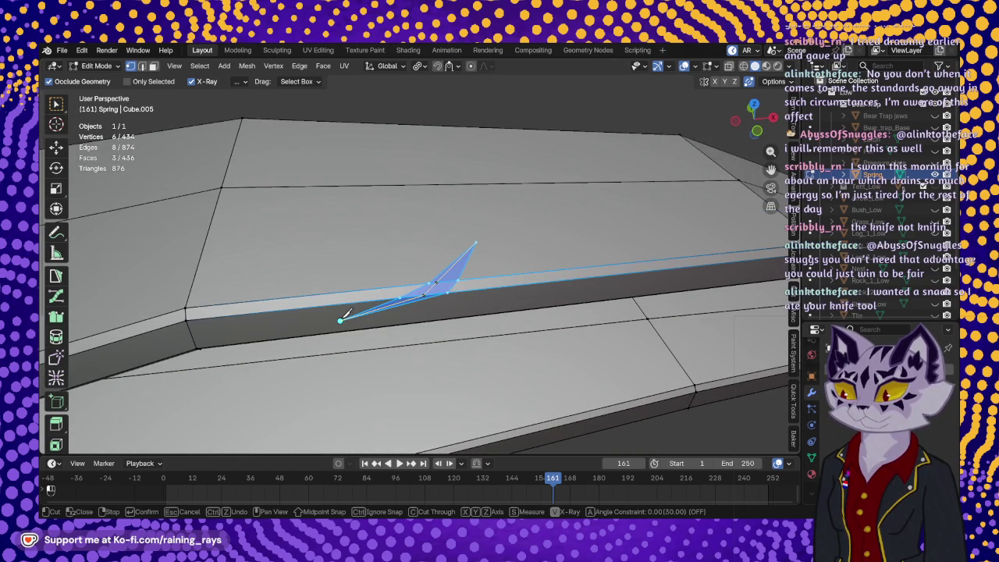
key(Return)
mouse_move(364, 294)
middle_down()
mouse_move(397, 259)
mouse_move(375, 247)
mouse_move(364, 261)
mouse_move(349, 217)
mouse_move(379, 275)
middle_up()
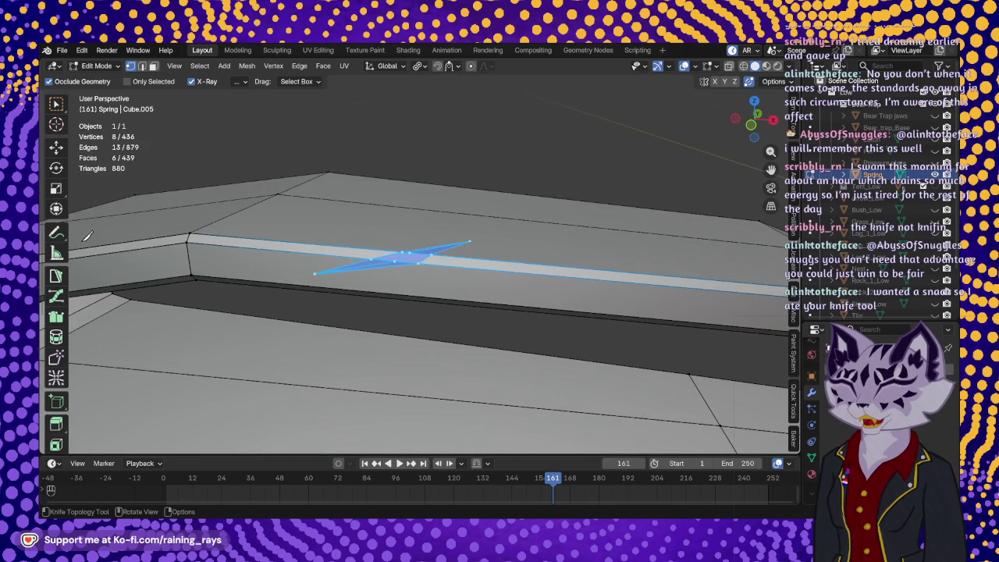
click(55, 148)
mouse_move(374, 265)
middle_down()
mouse_move(398, 254)
mouse_move(394, 312)
middle_up()
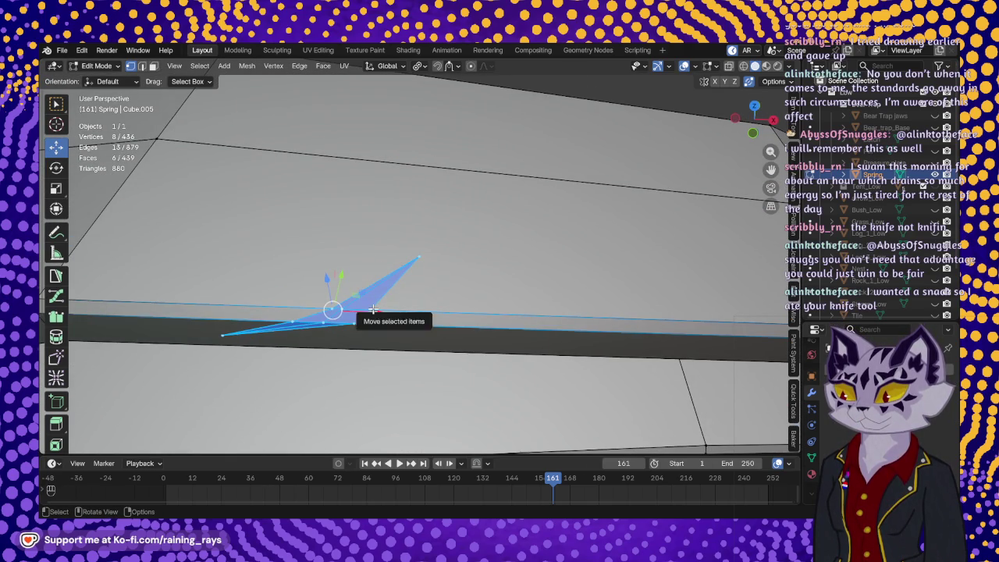
Select two notch vertices and nudge them slightly along Z, then along Y.
click(369, 310)
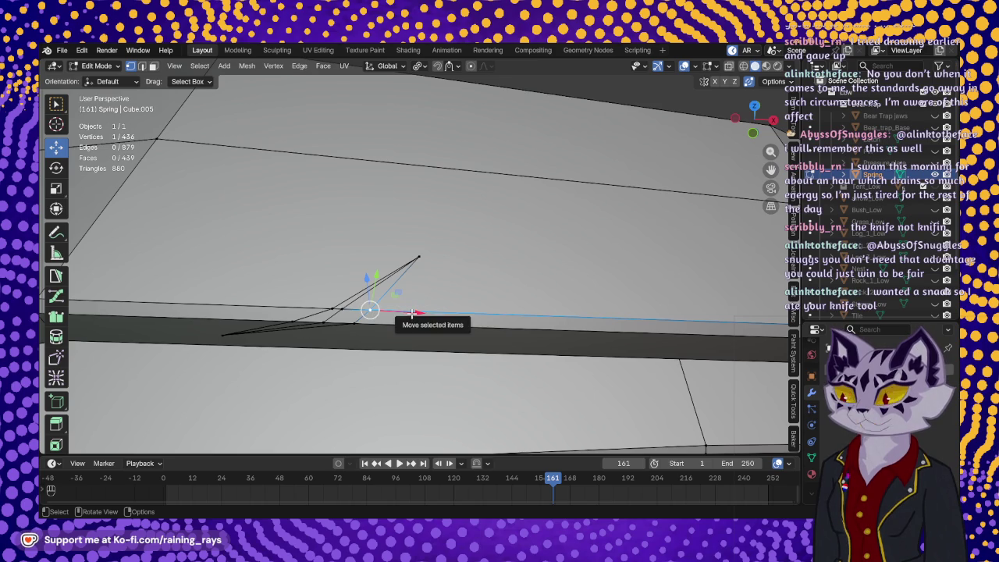
shift+click(337, 311)
mouse_move(338, 312)
shift+middle_down()
mouse_move(318, 205)
mouse_move(375, 295)
shift+middle_up()
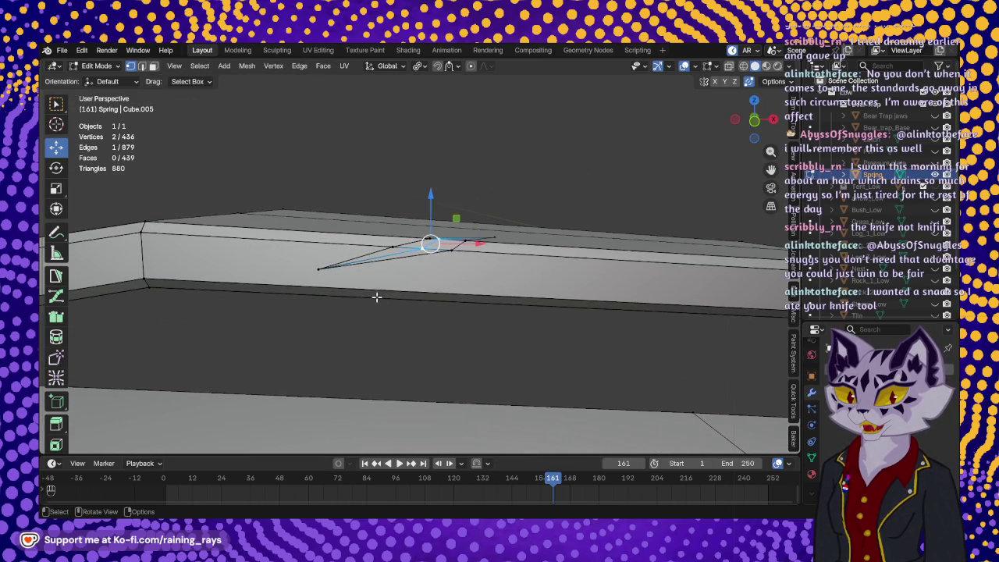
key(g)
key(z)
click(421, 203)
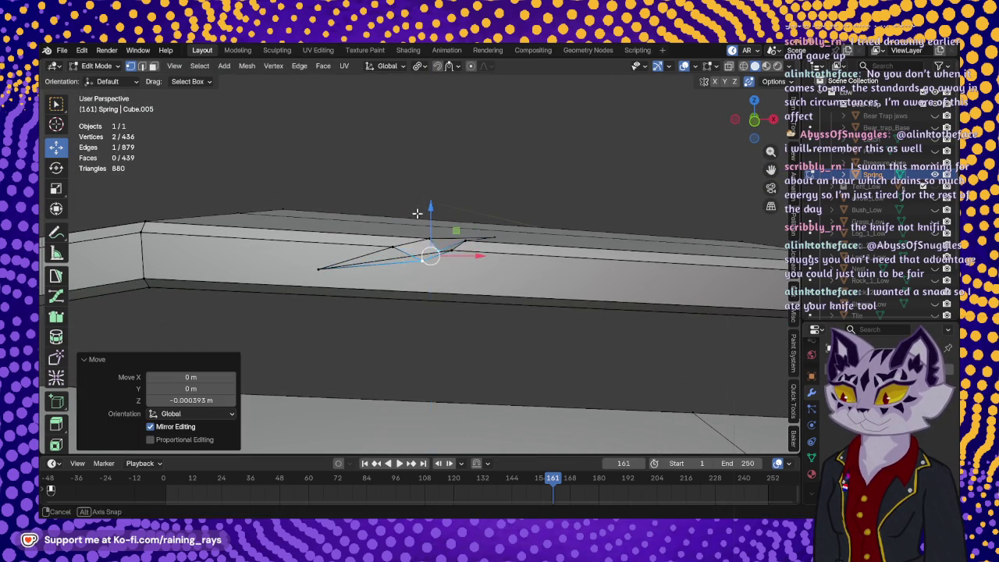
middle_drag(430, 257, 457, 401)
key(g)
key(y)
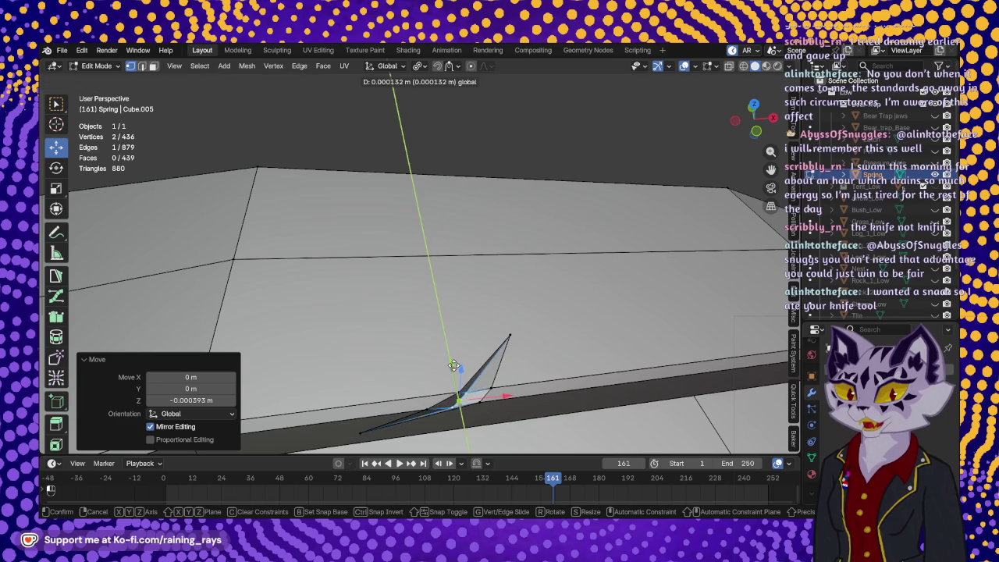
click(452, 362)
mouse_move(452, 363)
middle_down()
mouse_move(524, 335)
mouse_move(531, 406)
mouse_move(469, 347)
mouse_move(439, 393)
mouse_move(437, 352)
mouse_move(397, 301)
middle_up()
Nudge single notch vertices along Z and X, one by -0.000258 m along X.
key(g)
click(389, 289)
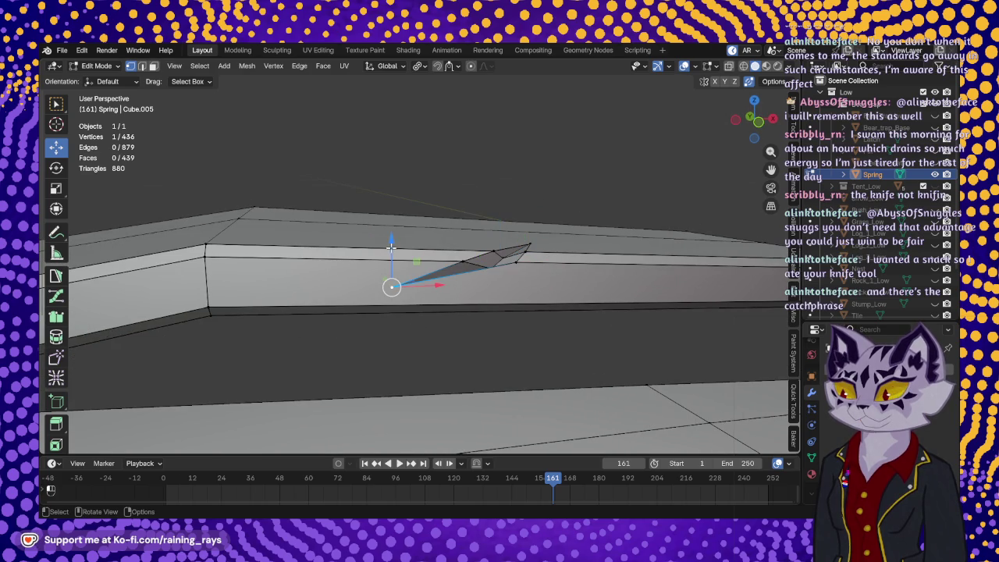
key(g)
key(z)
click(392, 259)
middle_drag(392, 258, 428, 315)
click(436, 322)
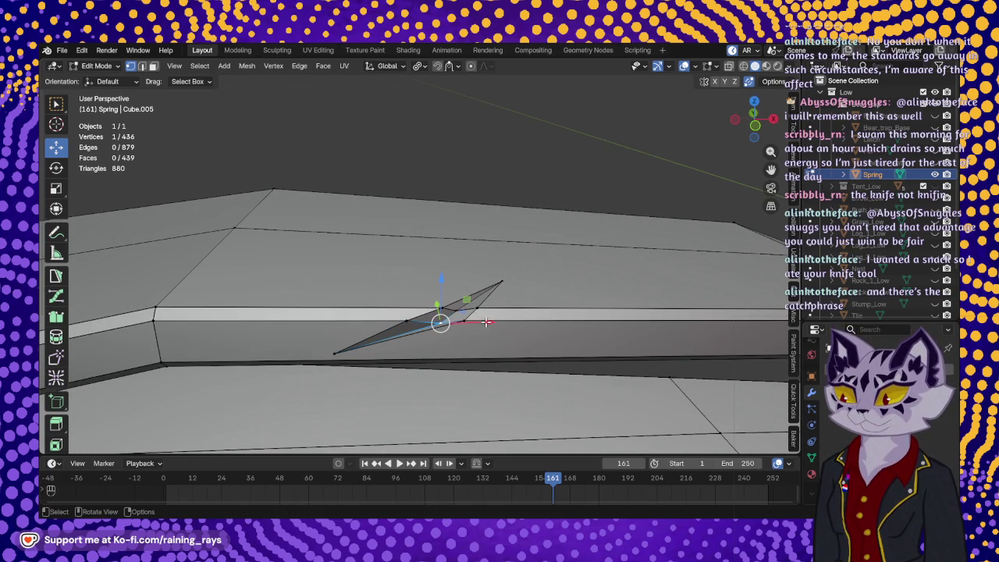
key(g)
key(x)
click(472, 320)
click(462, 318)
drag(508, 322, 499, 323)
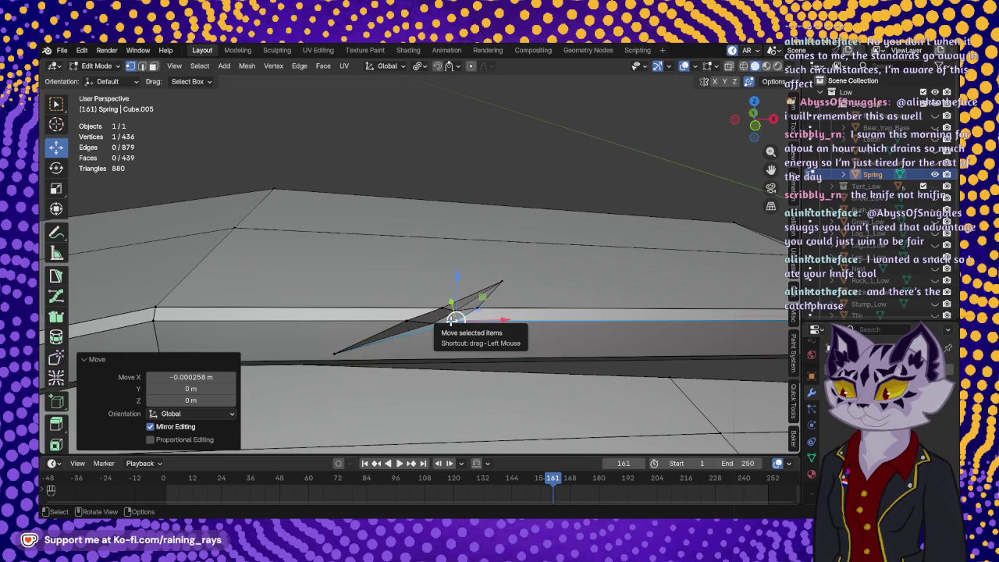
mouse_move(472, 302)
middle_down()
mouse_move(510, 316)
mouse_move(494, 292)
mouse_move(424, 290)
mouse_move(390, 307)
mouse_move(404, 293)
mouse_move(542, 312)
mouse_move(181, 232)
middle_up()
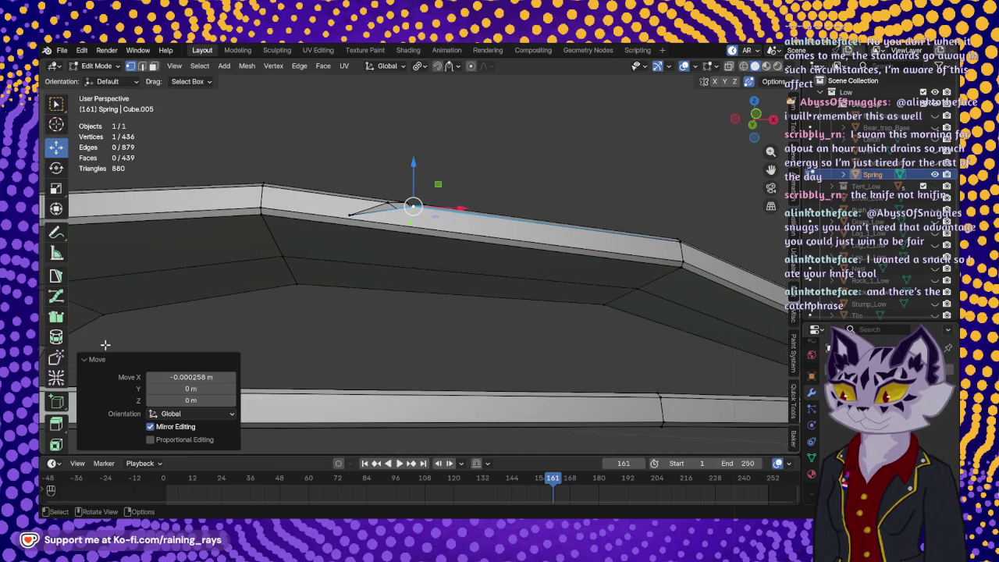
scroll(57, 312, down, 3)
Knife-cut from a notch vertex along the spring arm's edge to the far corner vertex.
click(56, 434)
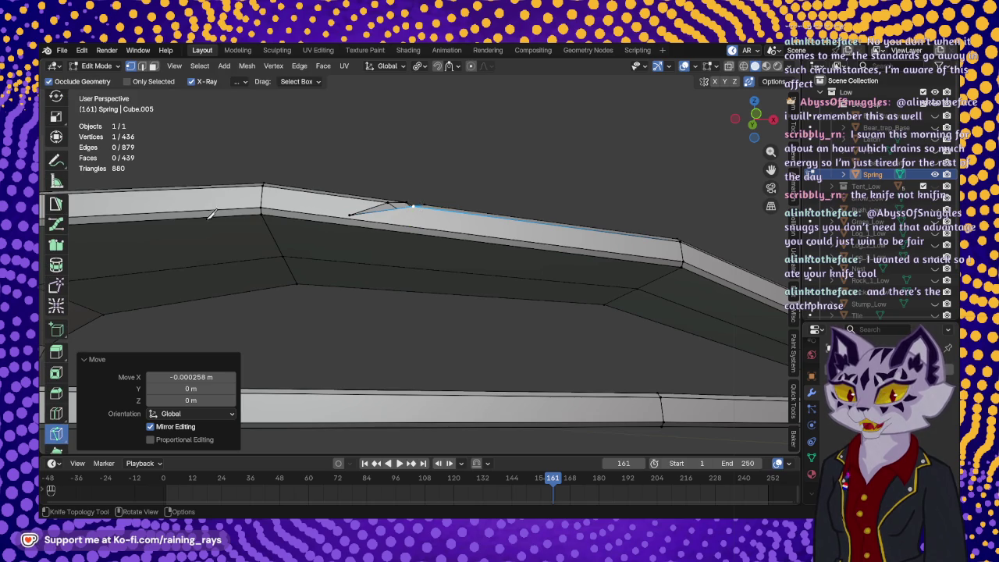
middle_drag(329, 178, 297, 268)
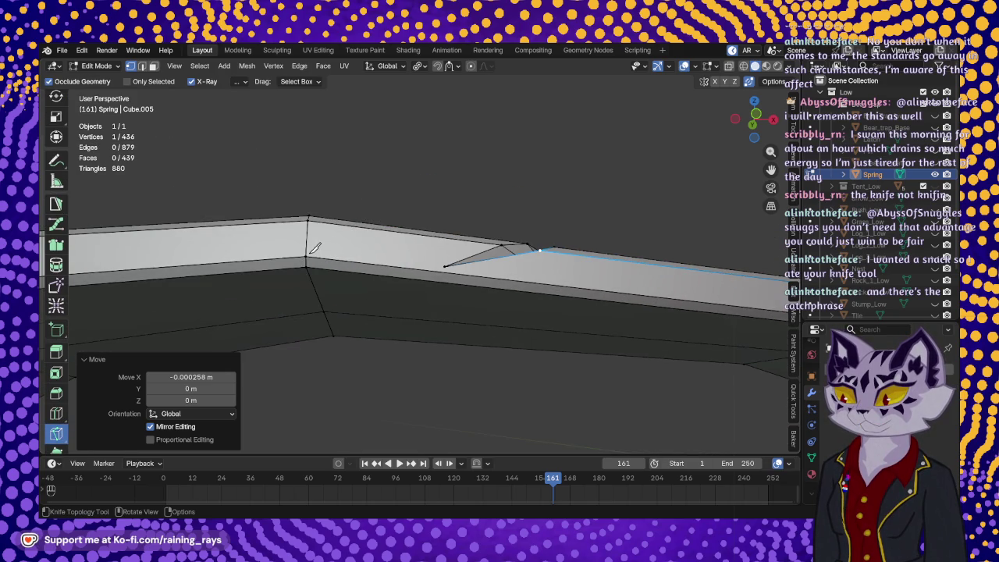
click(306, 257)
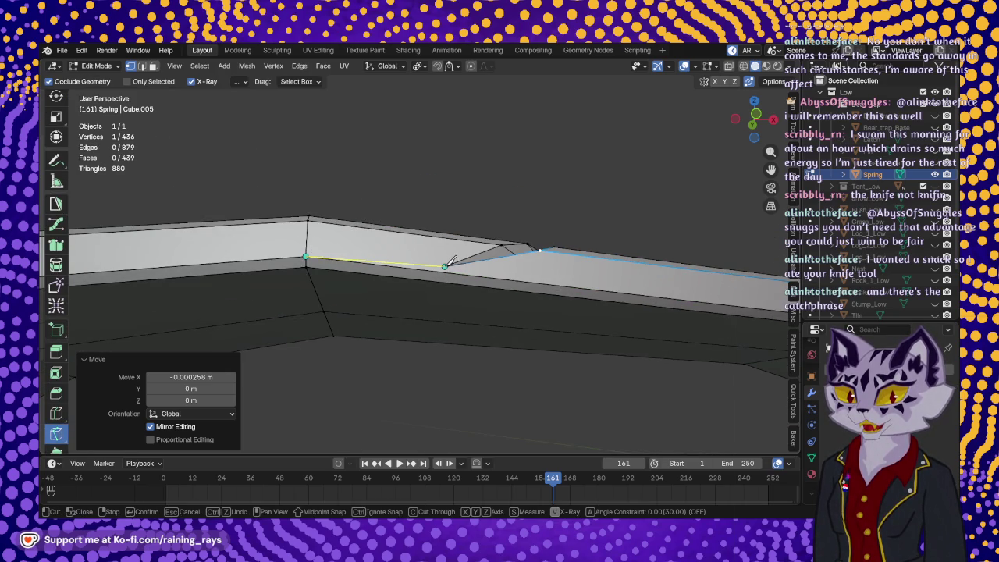
click(445, 265)
middle_drag(449, 263, 546, 281)
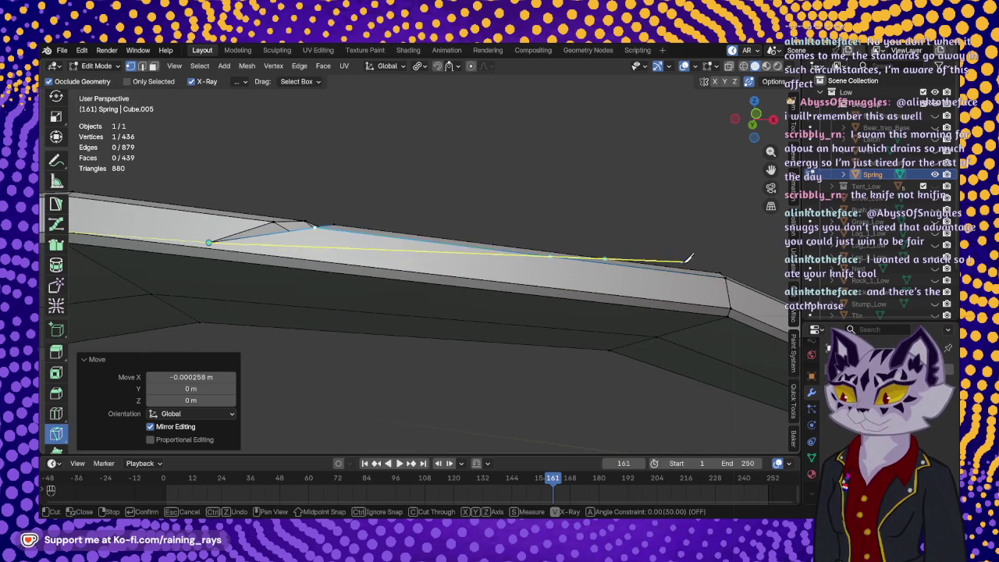
click(730, 307)
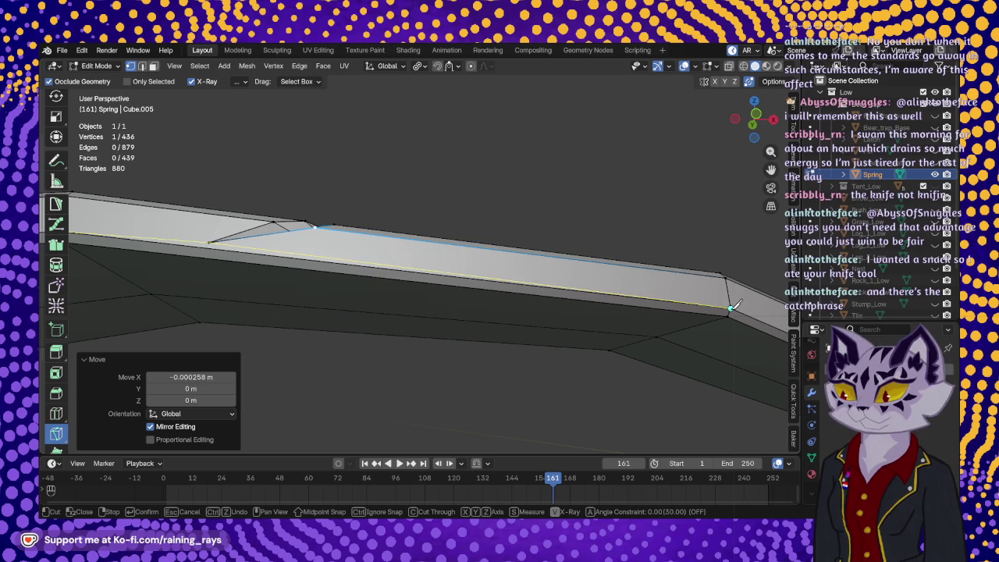
key(Return)
Cut from the upper vertex through the notch tip to the right vertex, giving 883 edges and 443 faces.
mouse_move(394, 269)
middle_down()
mouse_move(412, 276)
mouse_move(390, 298)
middle_up()
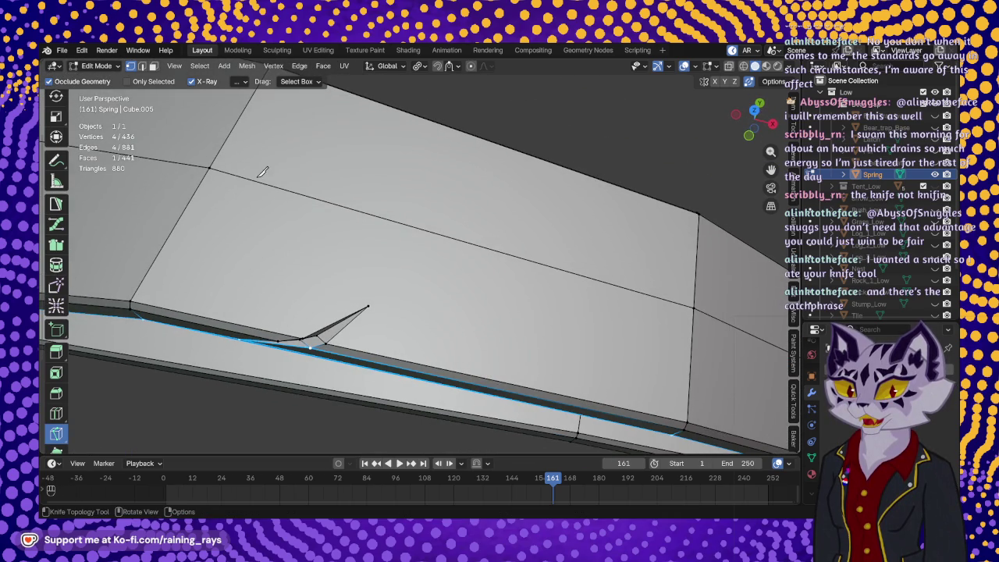
click(210, 167)
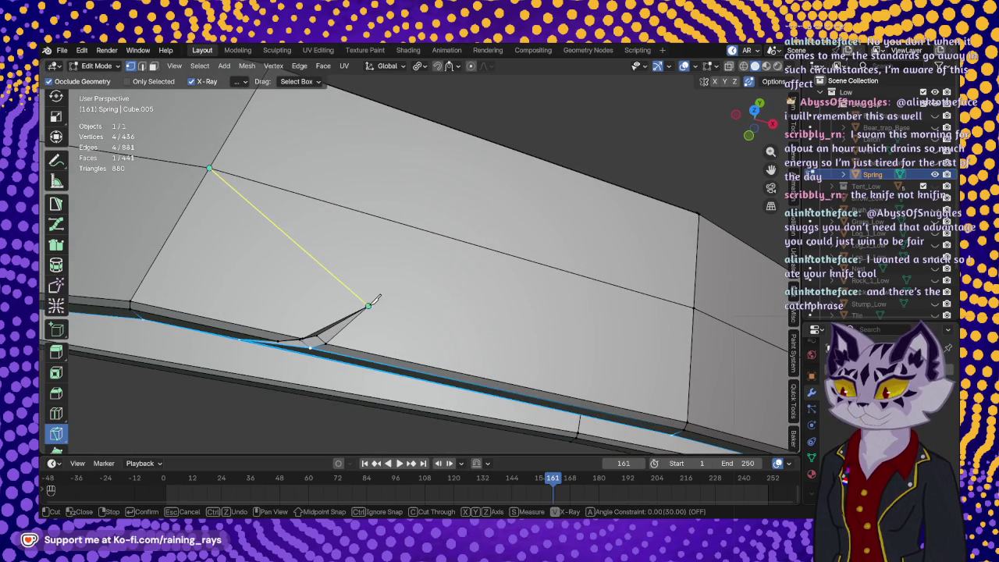
click(368, 305)
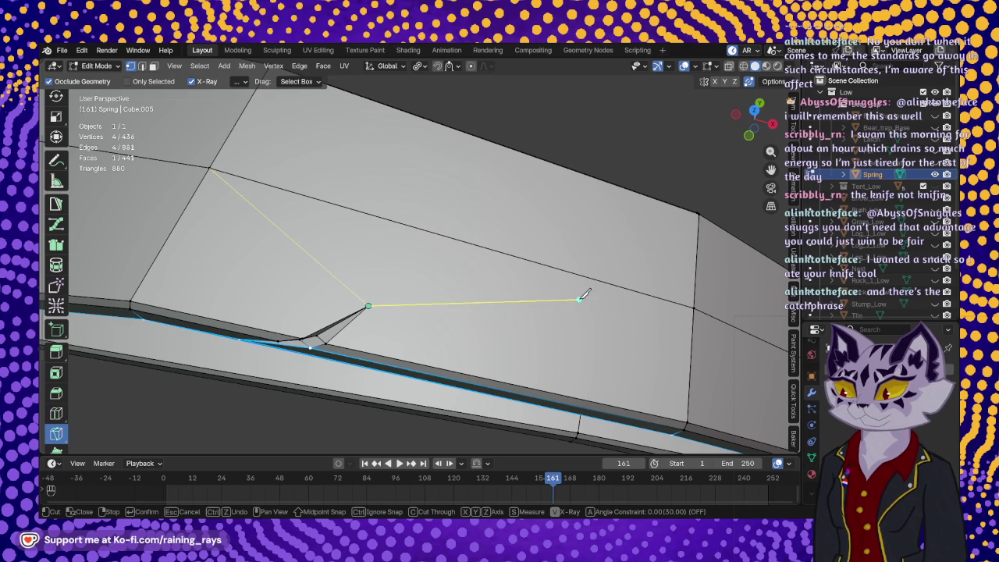
click(694, 307)
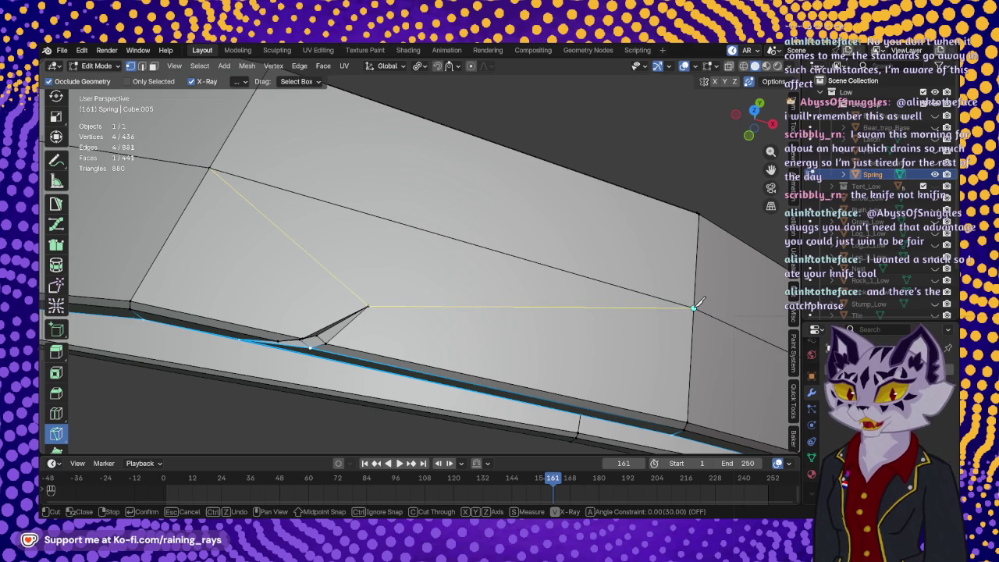
key(Return)
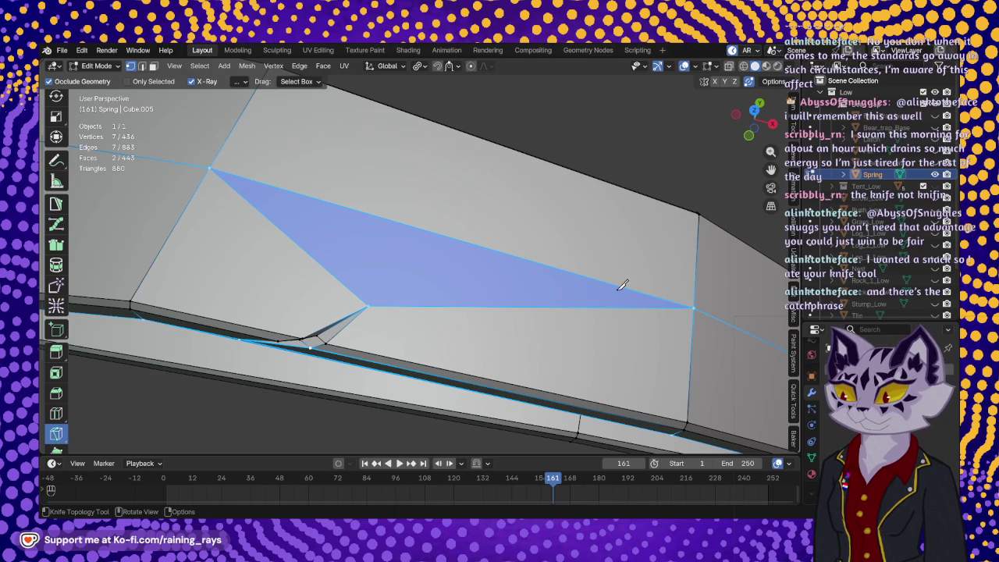
middle_drag(445, 323, 523, 258)
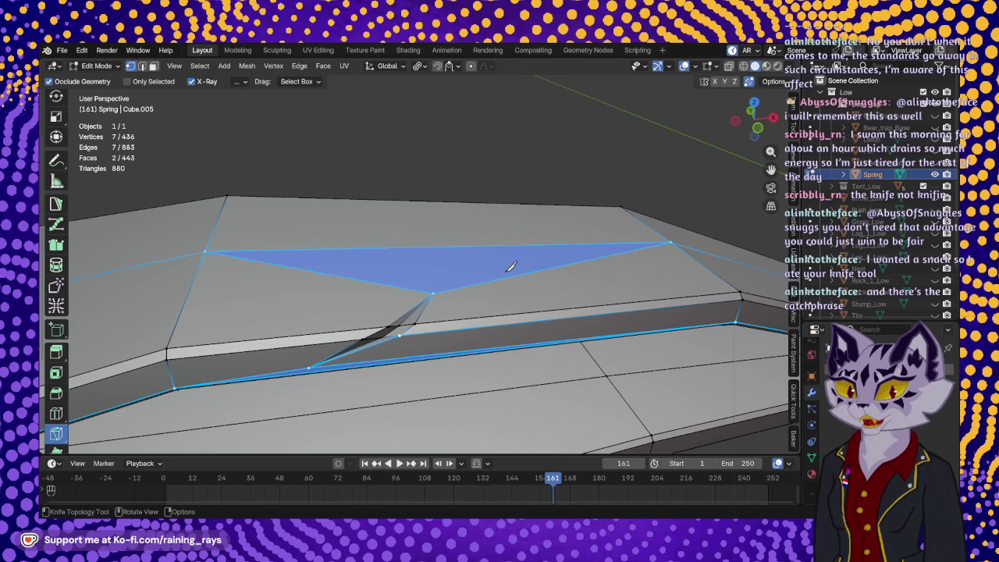
middle_drag(492, 255, 399, 259)
mouse_move(383, 345)
middle_down()
mouse_move(349, 246)
mouse_move(290, 263)
middle_up()
mouse_move(402, 305)
middle_down()
mouse_move(404, 238)
mouse_move(521, 266)
mouse_move(434, 260)
mouse_move(669, 301)
mouse_move(654, 284)
middle_up()
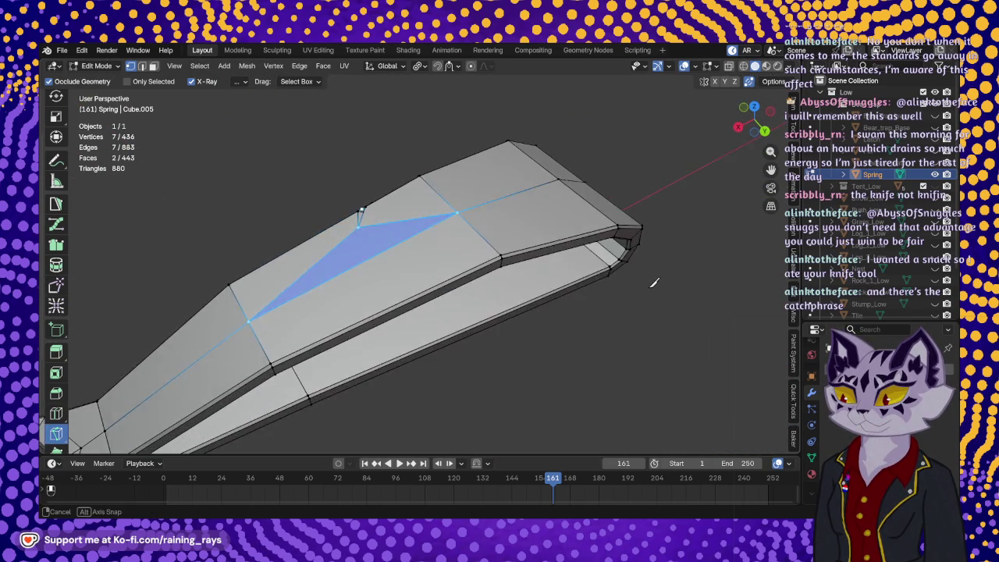
Knife-cut a thin diamond-shaped notch into the side of the spring's outer ring.
key(Tab)
scroll(457, 327, down, 5)
mouse_move(510, 288)
middle_down()
mouse_move(598, 307)
mouse_move(618, 278)
mouse_move(530, 339)
mouse_move(470, 346)
mouse_move(641, 224)
mouse_move(594, 290)
mouse_move(458, 195)
mouse_move(452, 214)
mouse_move(289, 239)
mouse_move(543, 324)
mouse_move(468, 277)
middle_up()
key(Tab)
scroll(452, 214, up, 4)
scroll(441, 256, up, 2)
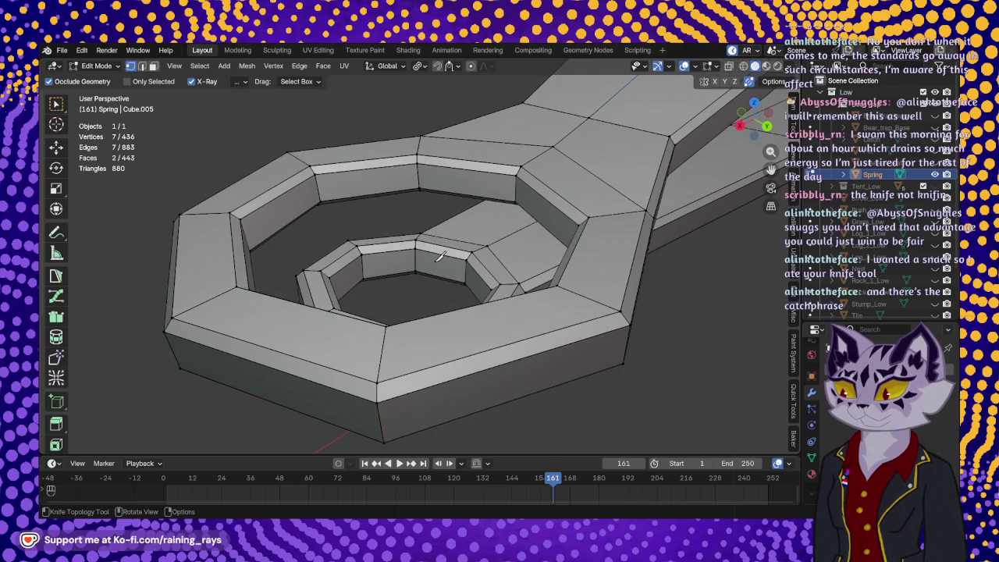
shift+middle_drag(509, 334, 478, 266)
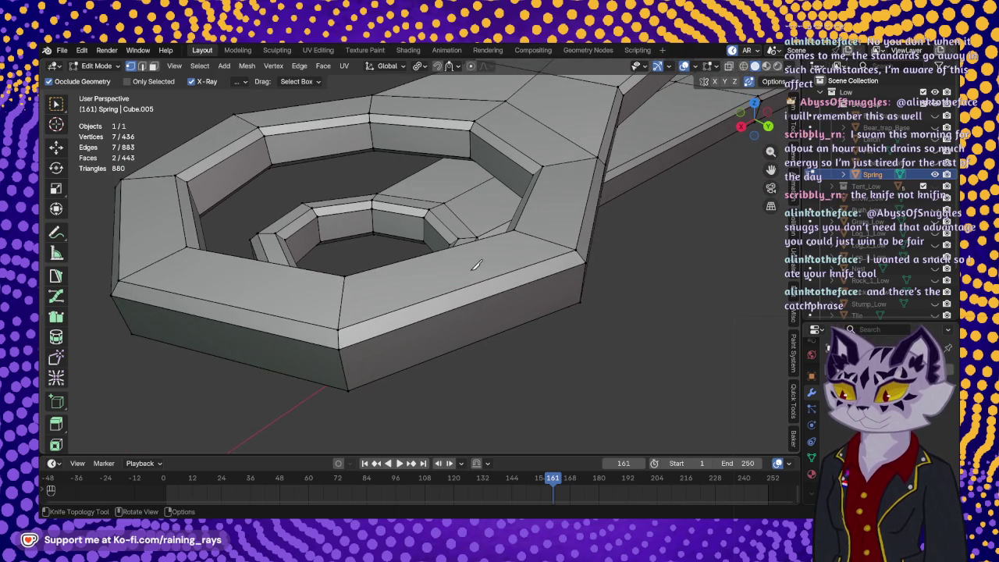
click(464, 262)
click(422, 318)
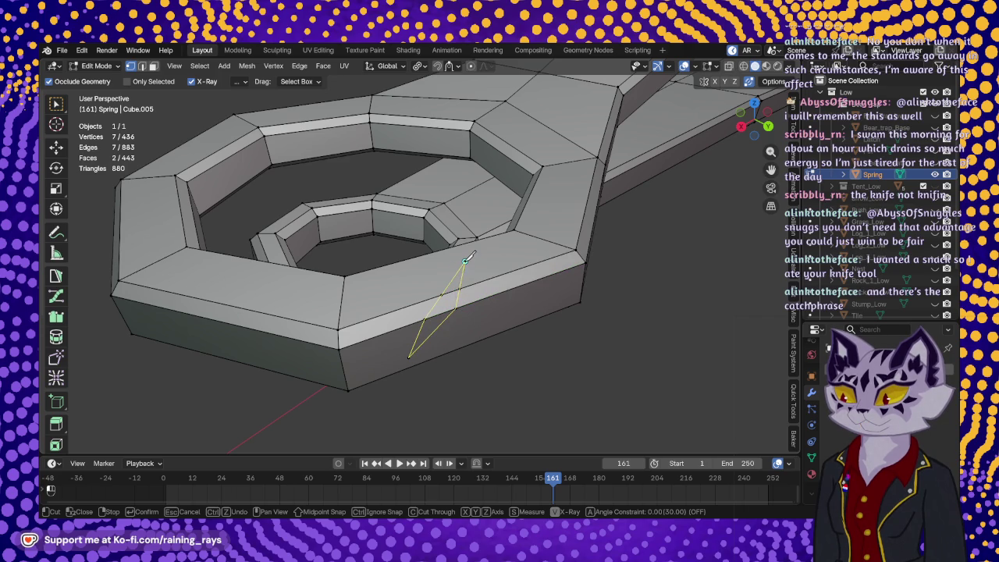
click(445, 311)
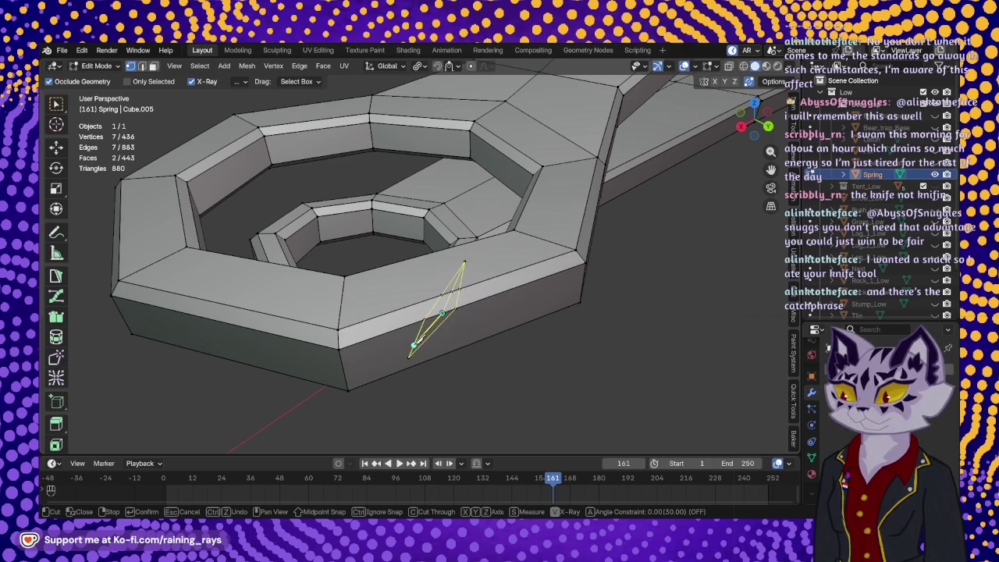
click(409, 357)
key(Return)
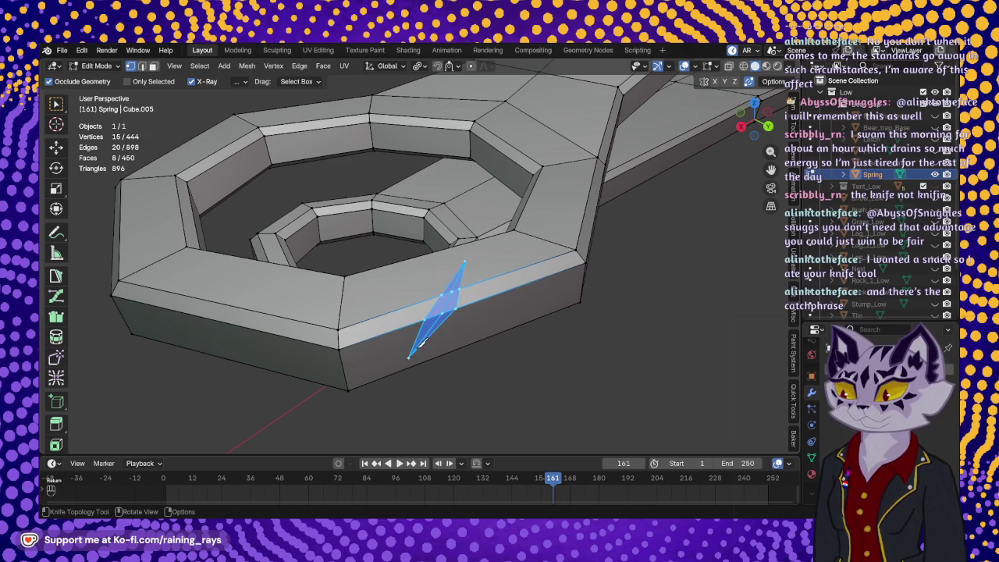
Slide one notch edge and one notch vertex slightly along Y, giving 444 vertices and 460 faces.
click(56, 149)
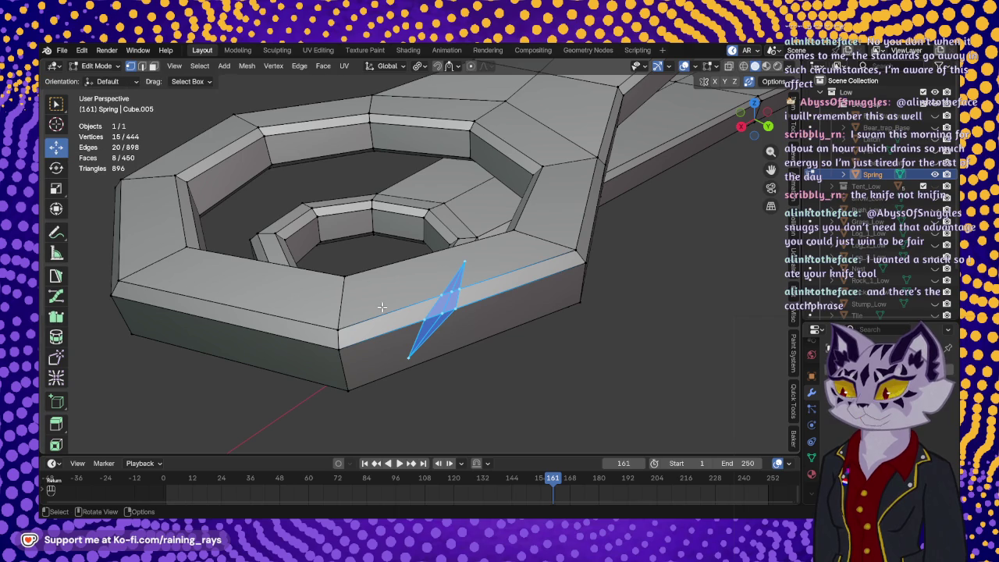
click(437, 298)
mouse_move(441, 295)
middle_down()
mouse_move(424, 296)
mouse_move(458, 284)
middle_up()
drag(451, 191, 449, 202)
mouse_move(486, 260)
mouse_down()
mouse_move(476, 248)
mouse_move(470, 265)
mouse_up()
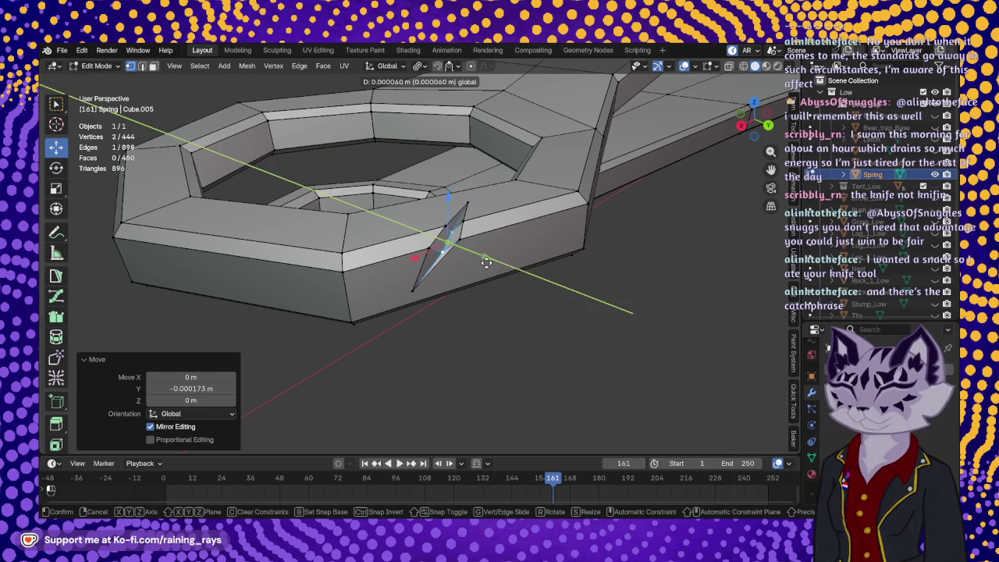
click(441, 254)
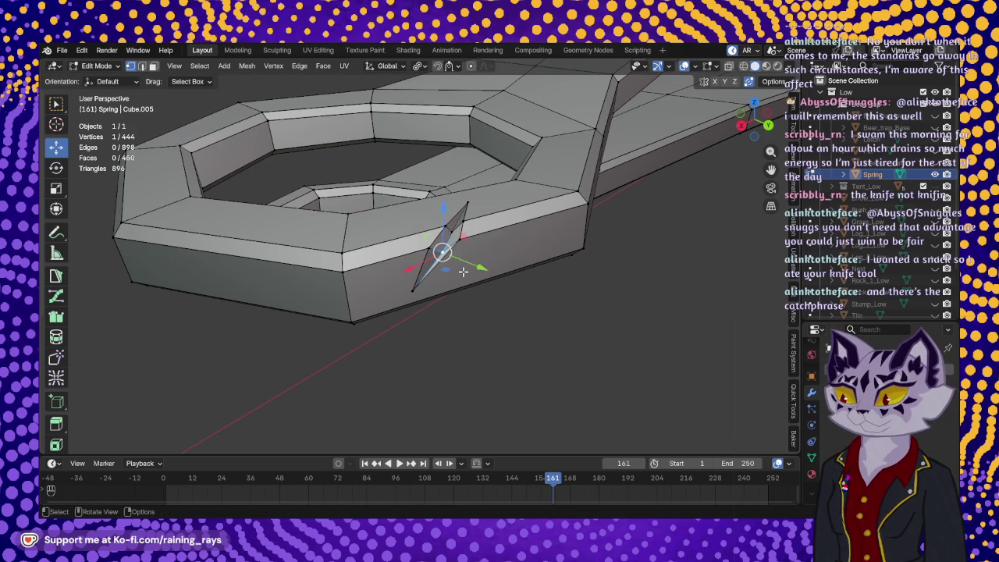
drag(480, 266, 476, 268)
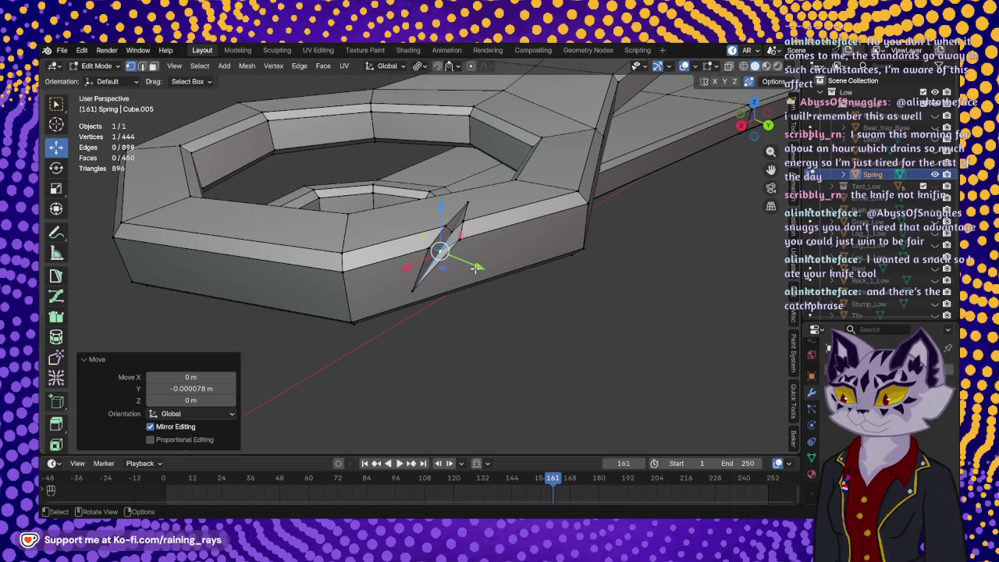
middle_drag(484, 247, 468, 182)
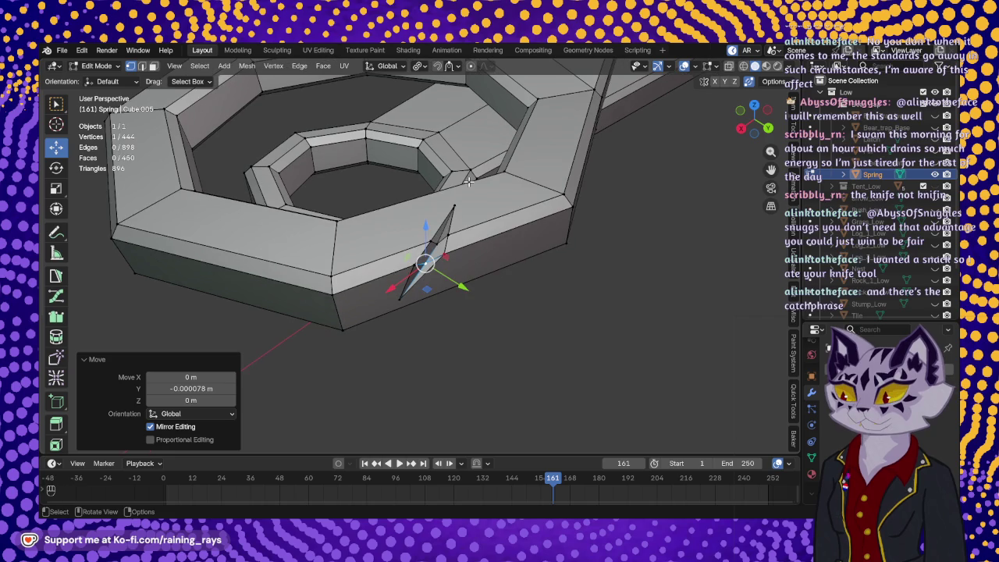
scroll(61, 334, down, 2)
scroll(60, 334, down, 2)
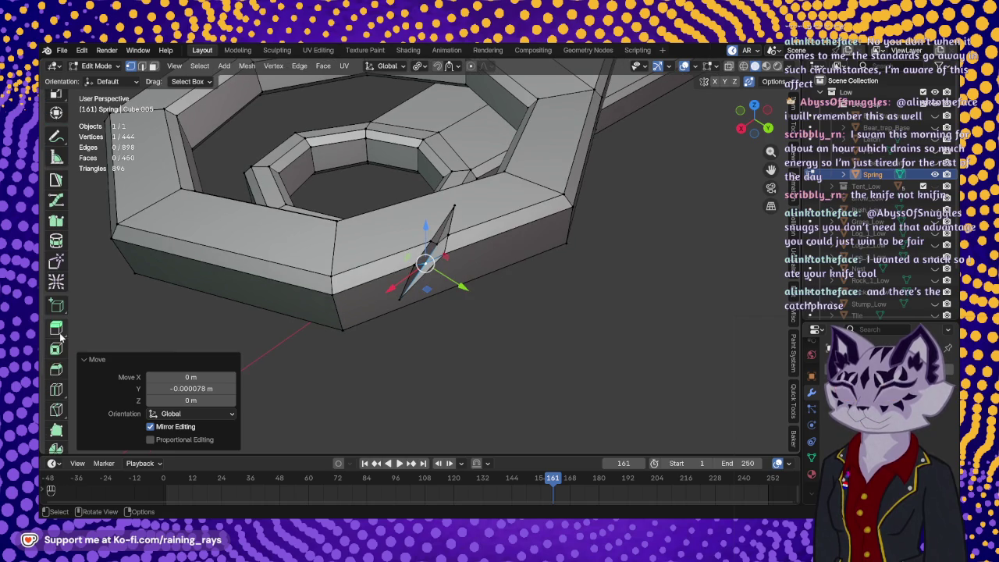
click(56, 410)
scroll(457, 290, up, 2)
mouse_move(458, 289)
middle_down()
mouse_move(483, 306)
mouse_move(455, 243)
middle_up()
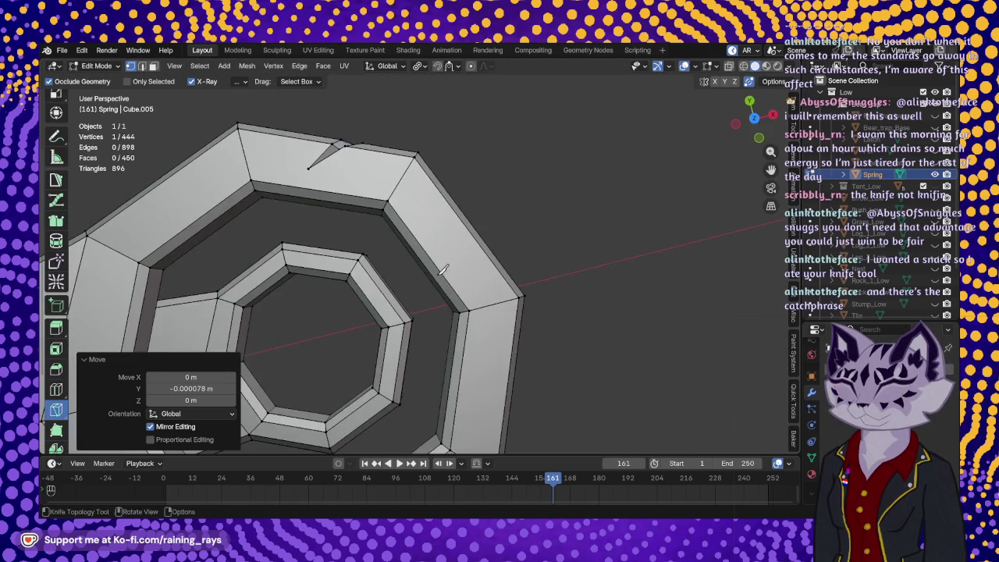
Knife-cut from the notch across the ring's top to its edge vertex.
scroll(455, 243, up, 3)
scroll(456, 242, down, 3)
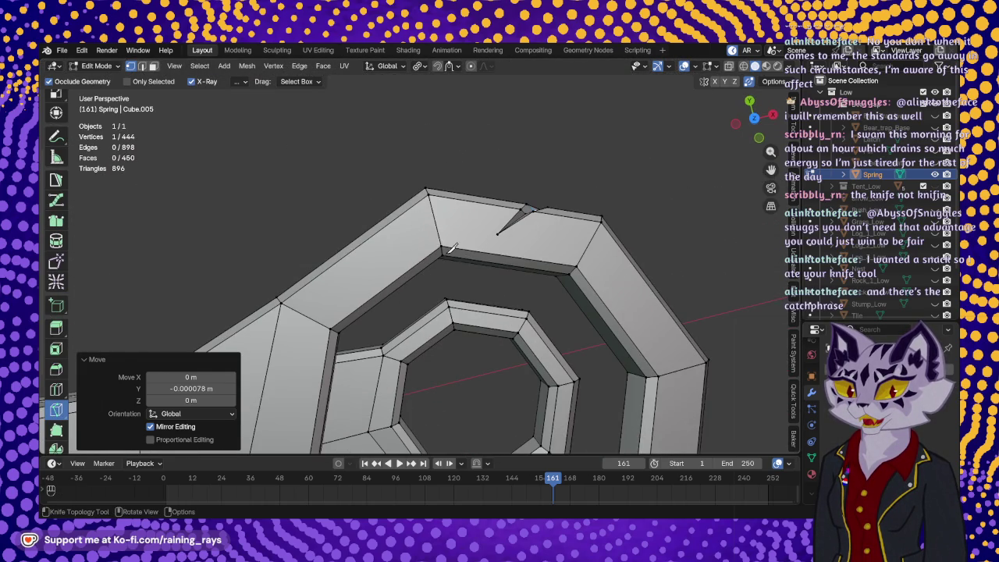
click(443, 245)
click(497, 235)
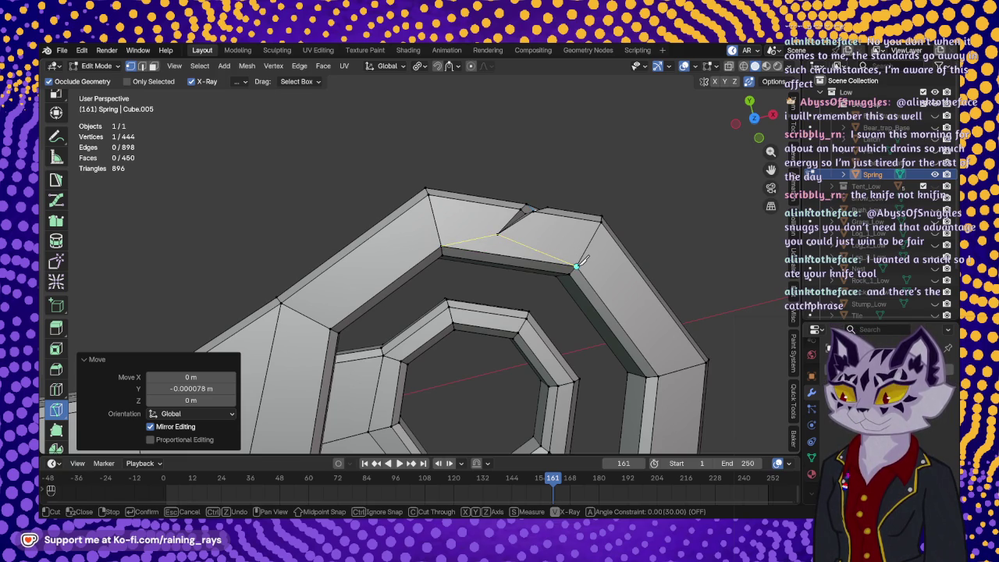
click(575, 266)
key(Return)
Knife-cut from the left corner vertex through the notch to the right corner, forming triangular faces.
mouse_move(575, 266)
middle_down()
mouse_move(405, 117)
mouse_move(428, 225)
middle_up()
scroll(428, 225, up, 3)
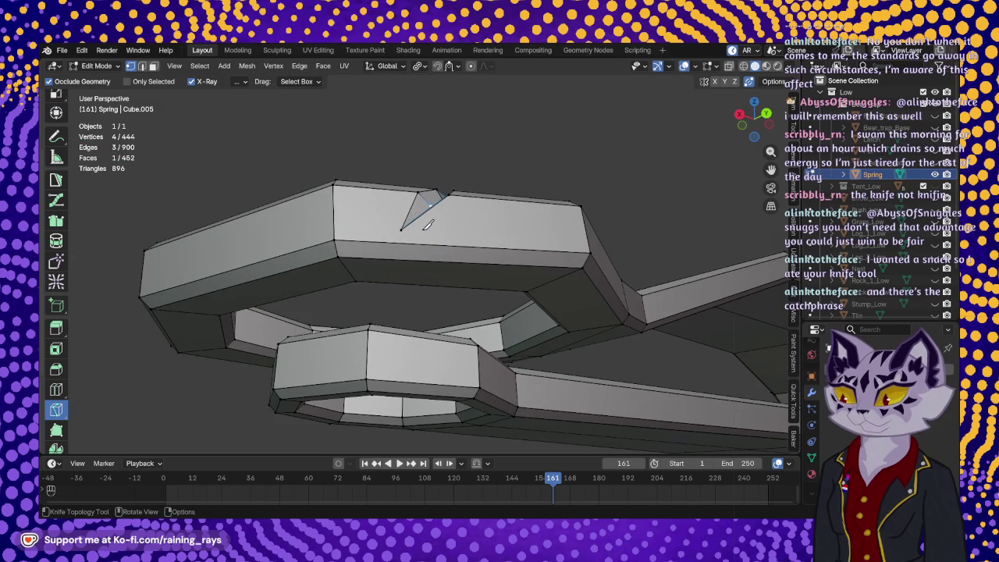
click(336, 238)
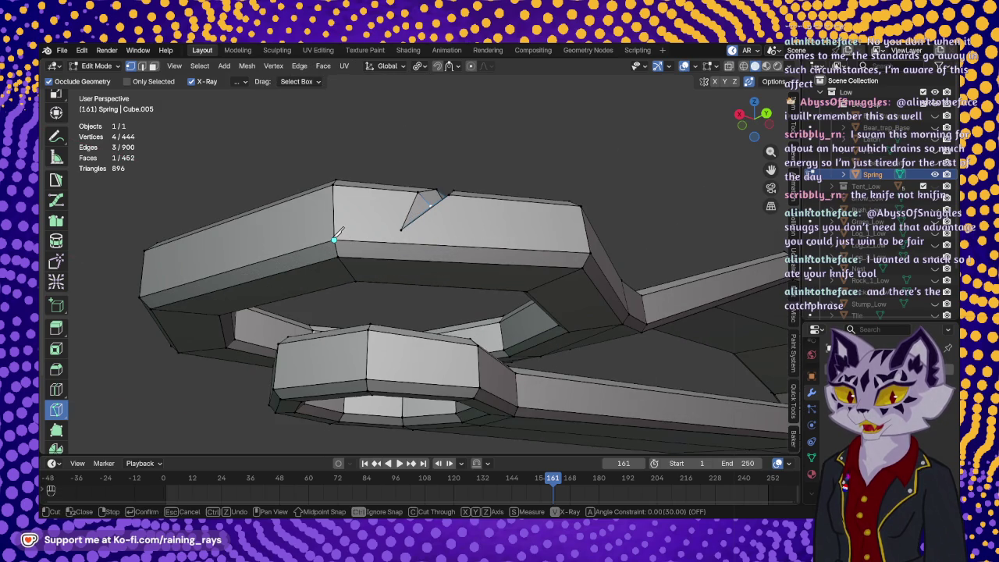
click(400, 228)
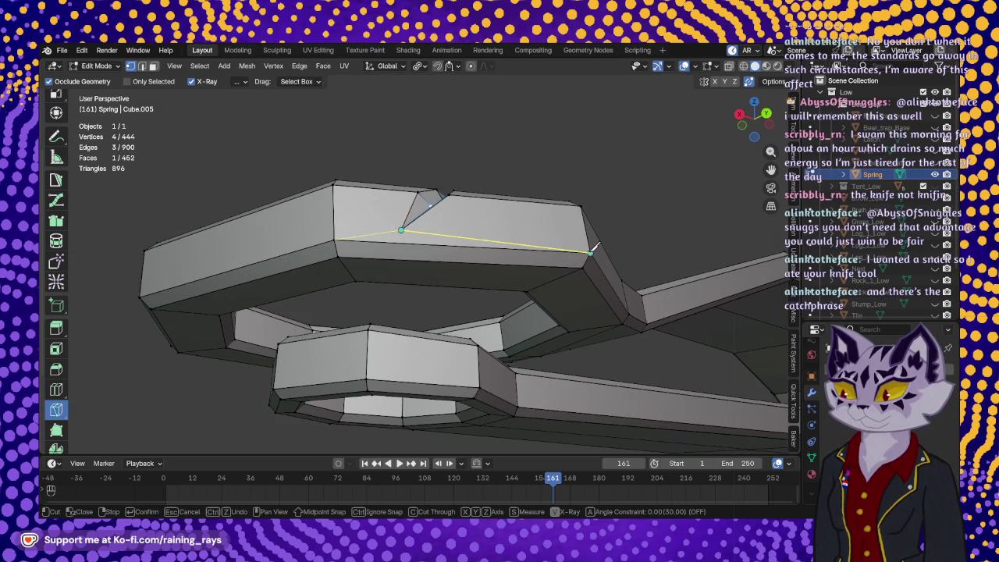
click(591, 250)
key(Return)
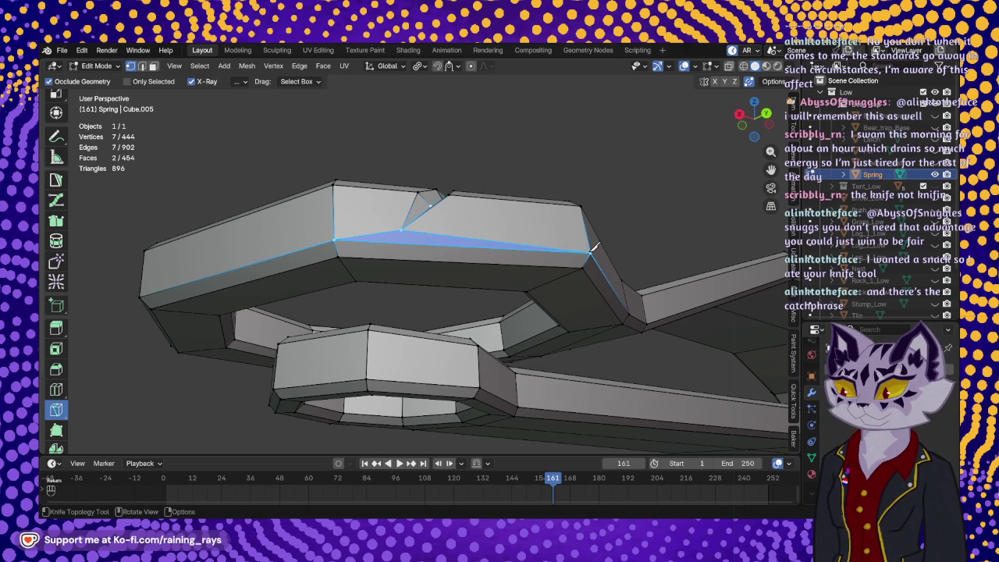
mouse_move(593, 248)
middle_down()
mouse_move(671, 284)
mouse_move(560, 333)
mouse_move(585, 351)
mouse_move(518, 331)
middle_up()
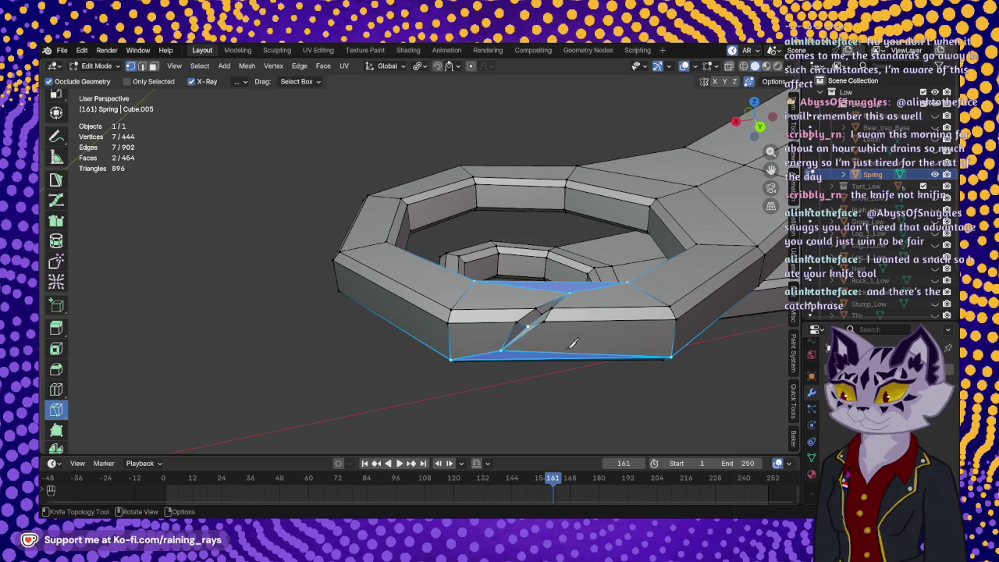
mouse_move(552, 306)
middle_down()
mouse_move(495, 313)
mouse_move(546, 364)
mouse_move(473, 318)
mouse_move(479, 328)
middle_up()
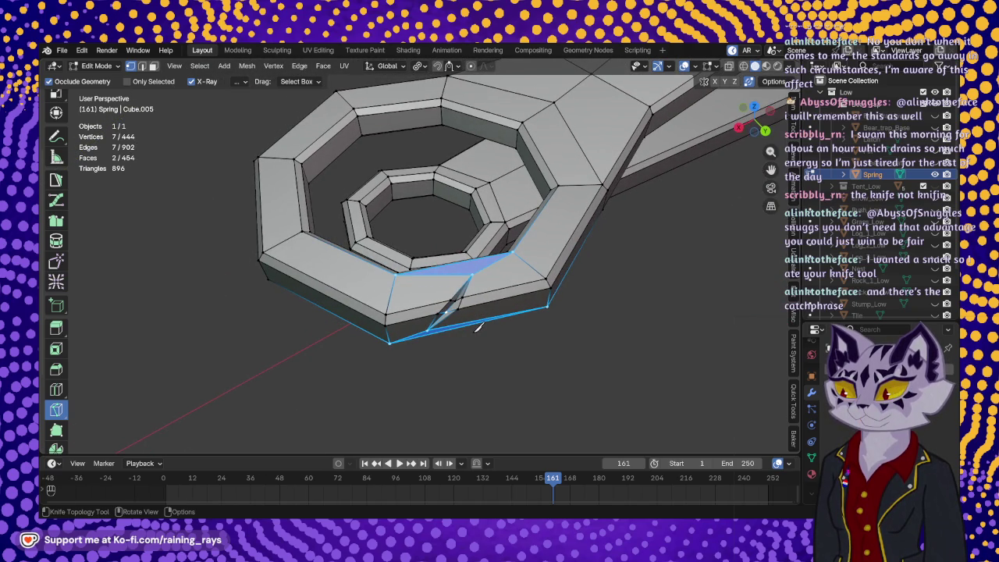
scroll(56, 273, up, 3)
click(56, 147)
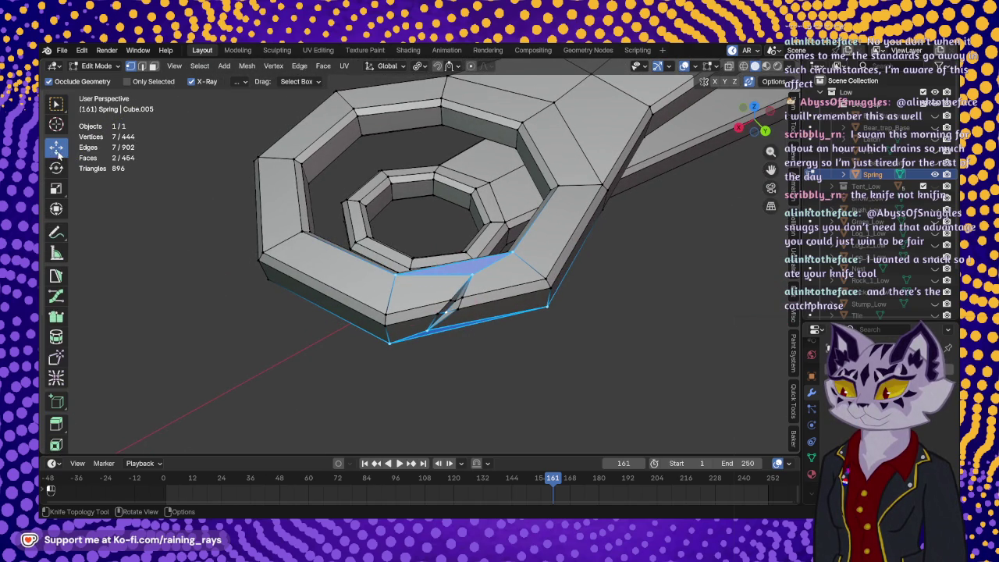
Nudge the lower vertex at the ring cut about 0.0001 m, then return to Object Mode.
mouse_move(455, 318)
middle_down()
mouse_move(493, 359)
mouse_move(479, 367)
mouse_move(462, 283)
middle_up()
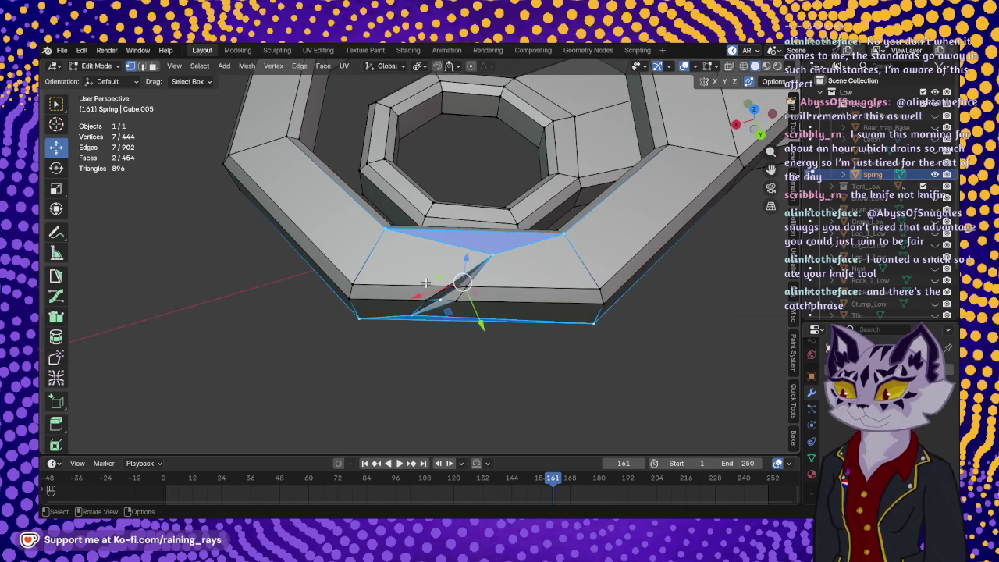
click(496, 283)
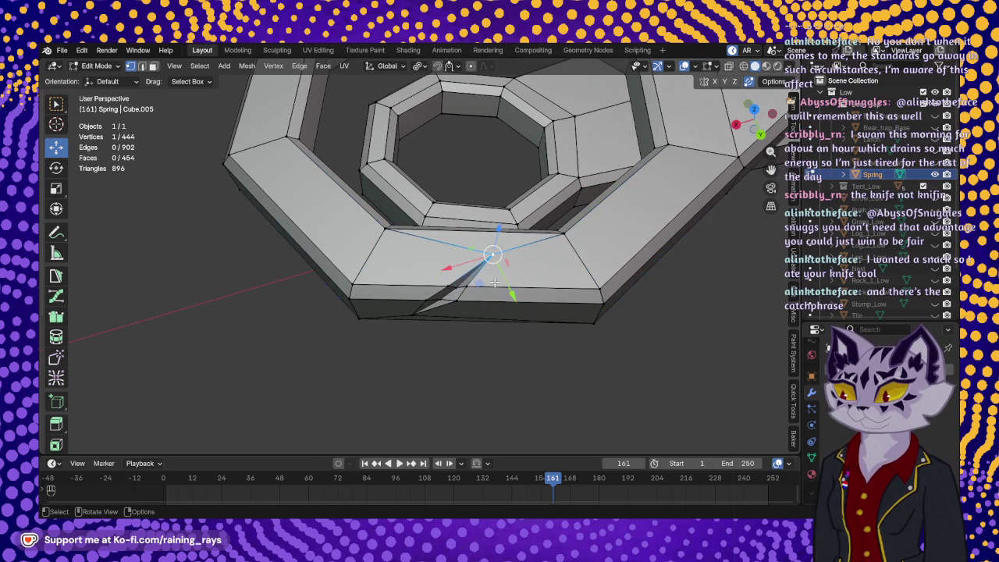
click(466, 288)
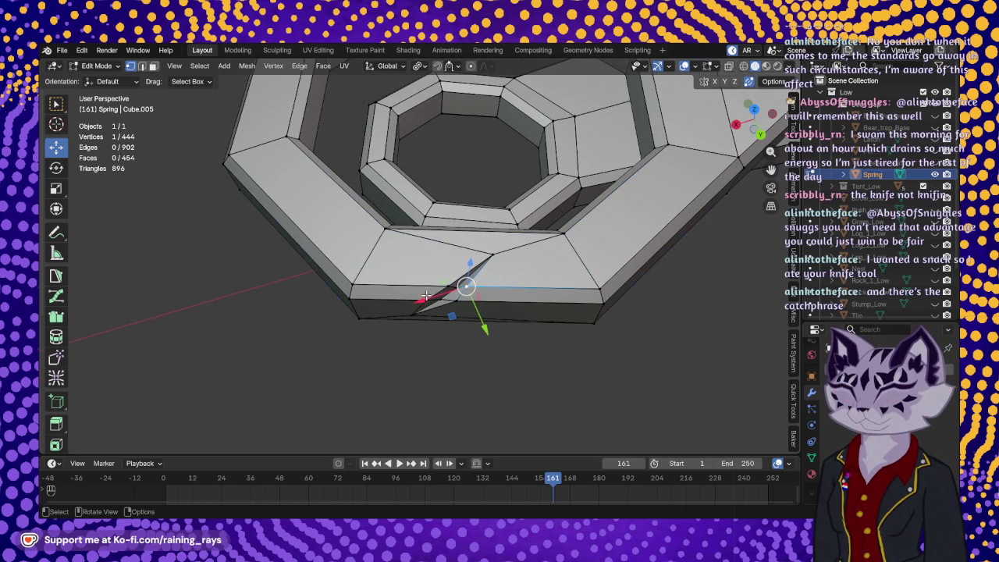
drag(467, 286, 442, 285)
click(535, 333)
mouse_move(535, 331)
middle_down()
mouse_move(513, 350)
mouse_move(491, 323)
mouse_move(479, 256)
mouse_move(442, 320)
mouse_move(540, 331)
mouse_move(450, 309)
mouse_move(550, 286)
mouse_move(599, 332)
mouse_move(448, 325)
mouse_move(410, 293)
middle_up()
key(Tab)
key(Tab)
scroll(417, 287, up, 3)
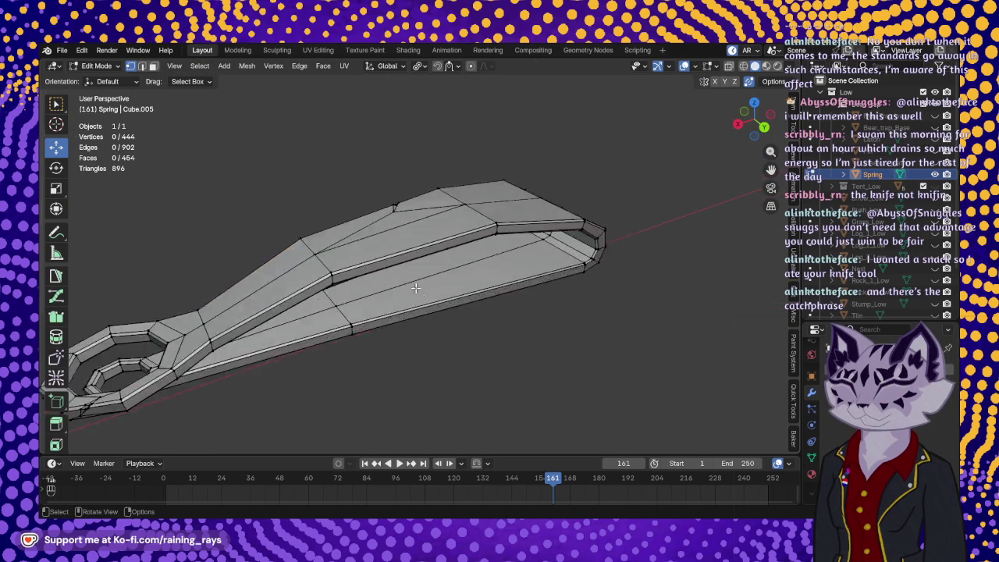
Start a knife cut on the spring's lower arm, then cancel it and reframe the view.
scroll(417, 287, up, 3)
key(k)
middle_drag(434, 215, 473, 308)
key(Escape)
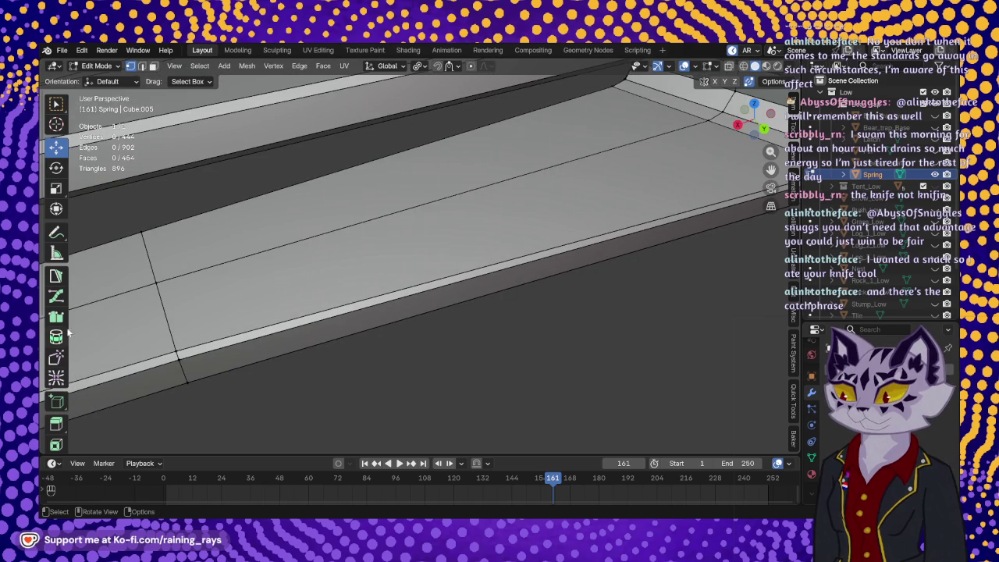
scroll(56, 308, down, 2)
scroll(65, 308, down, 2)
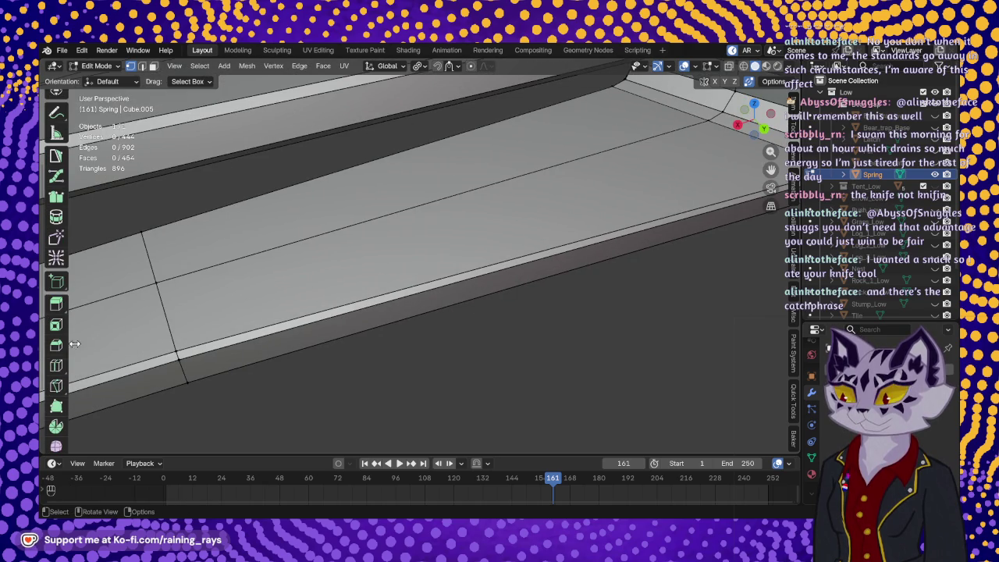
Knife-cut a thin diamond-shaped notch into the lower arm's edge and commit it.
click(56, 385)
click(444, 244)
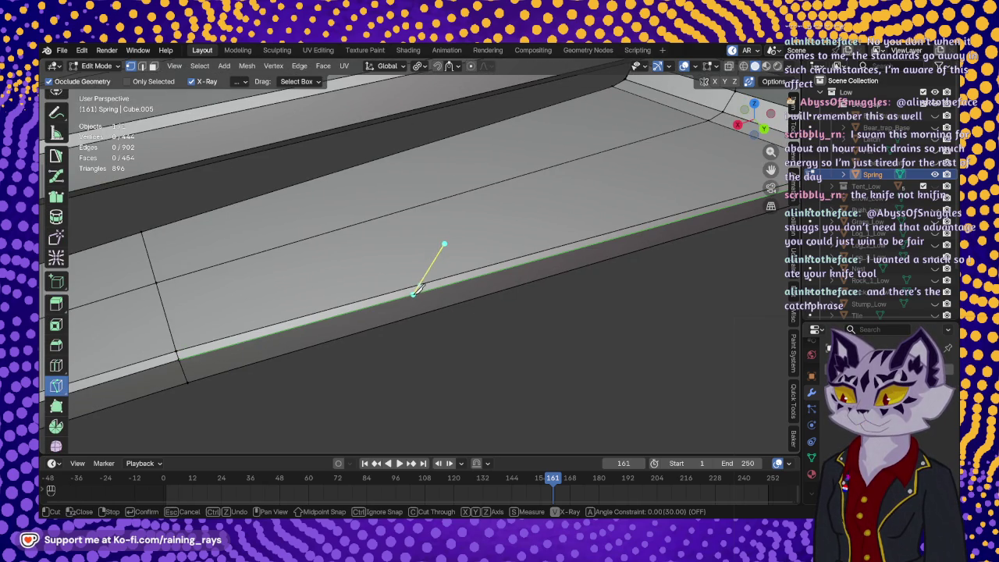
middle_drag(413, 285, 408, 251)
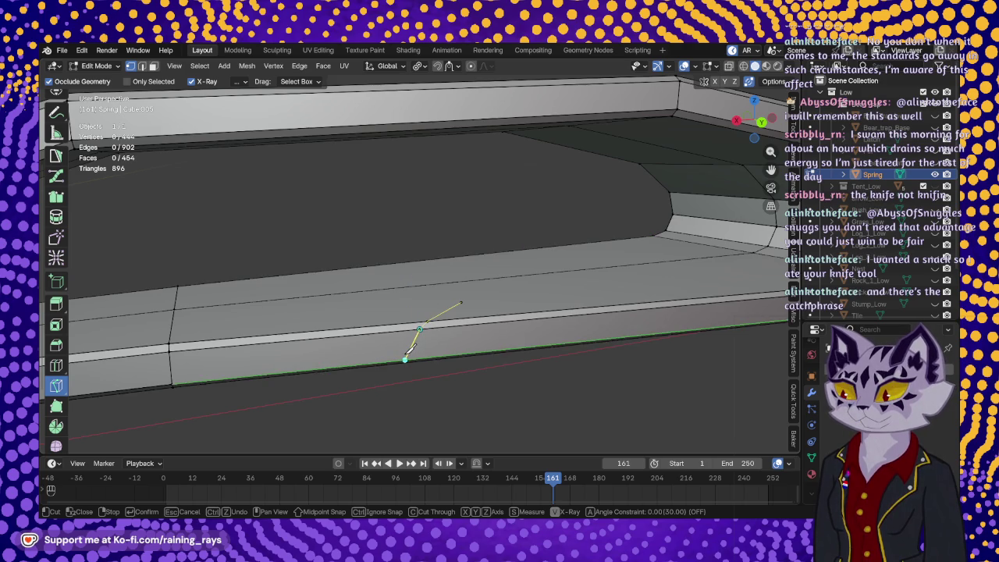
mouse_move(401, 353)
middle_down()
mouse_move(439, 351)
mouse_move(401, 329)
middle_up()
click(401, 328)
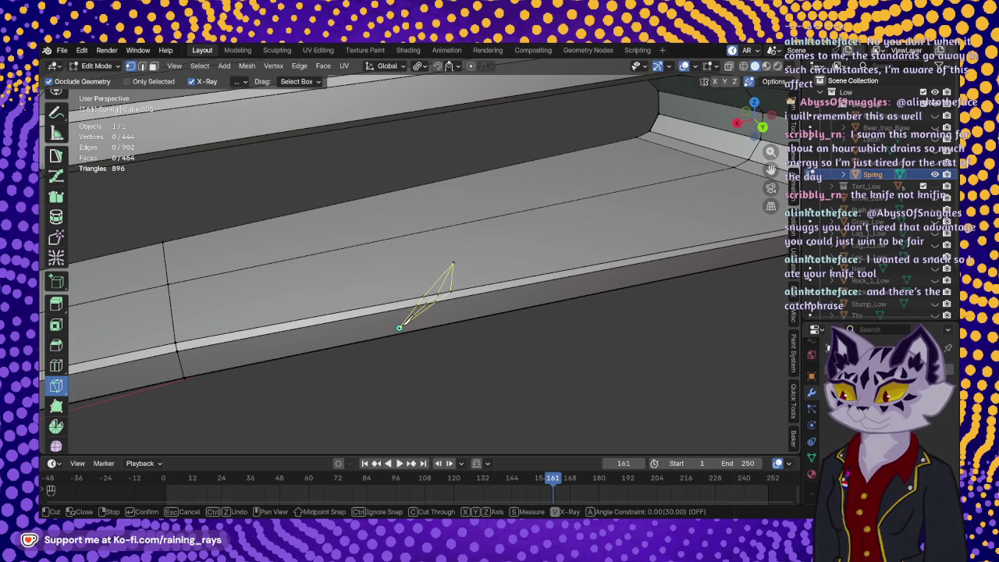
key(Return)
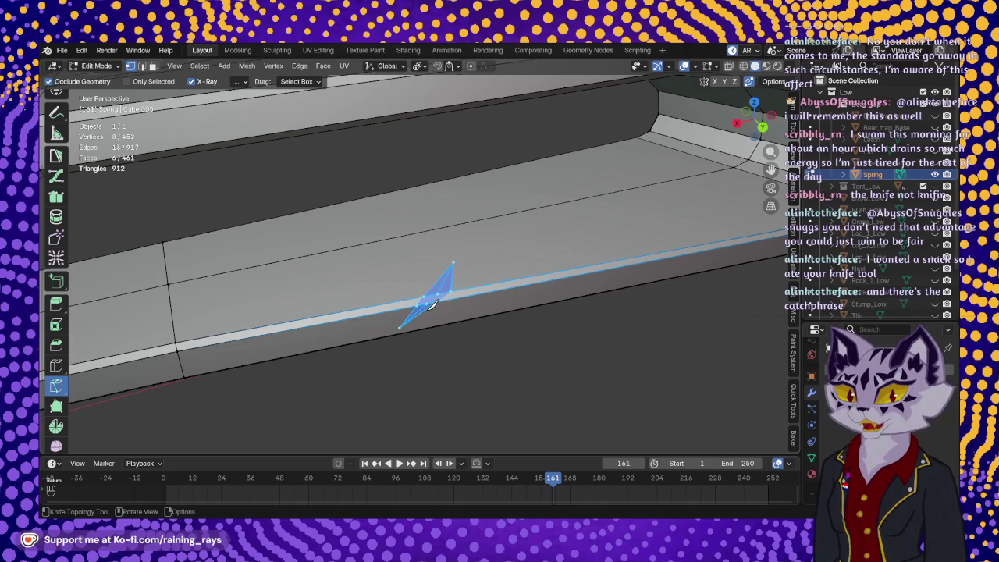
scroll(431, 305, up, 2)
middle_drag(431, 337, 156, 274)
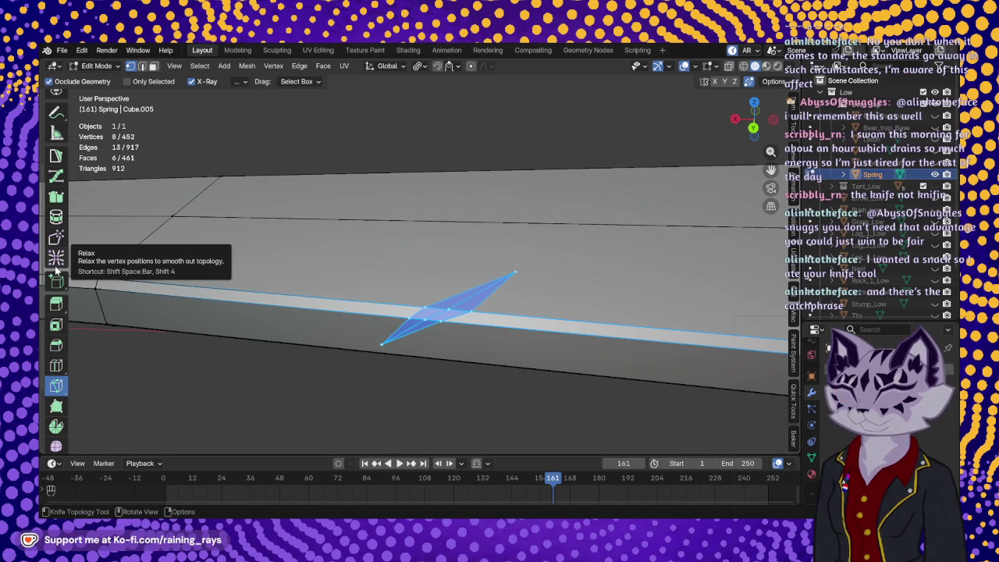
scroll(63, 222, up, 3)
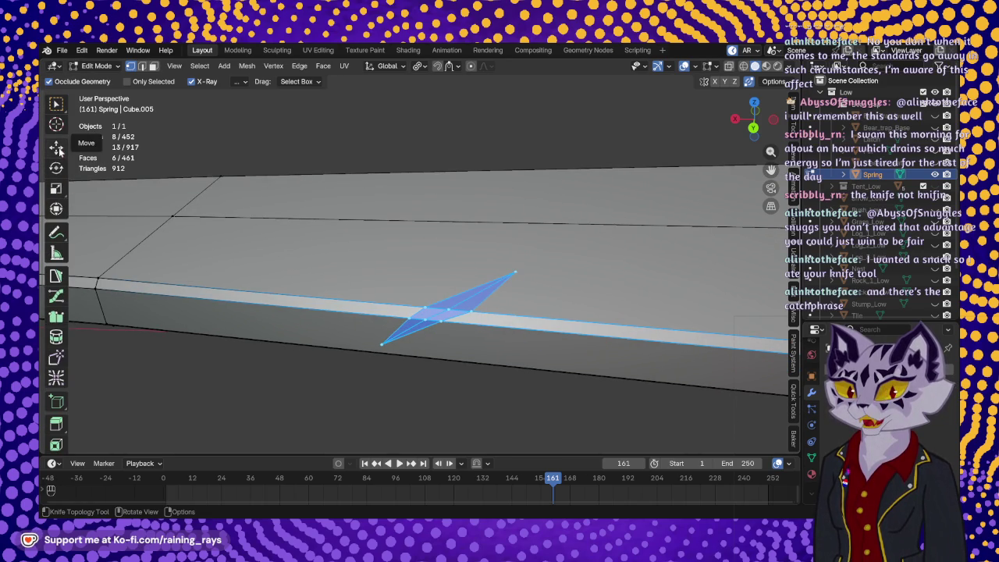
Select the two notch vertices and nudge them slightly downward.
click(57, 148)
click(448, 309)
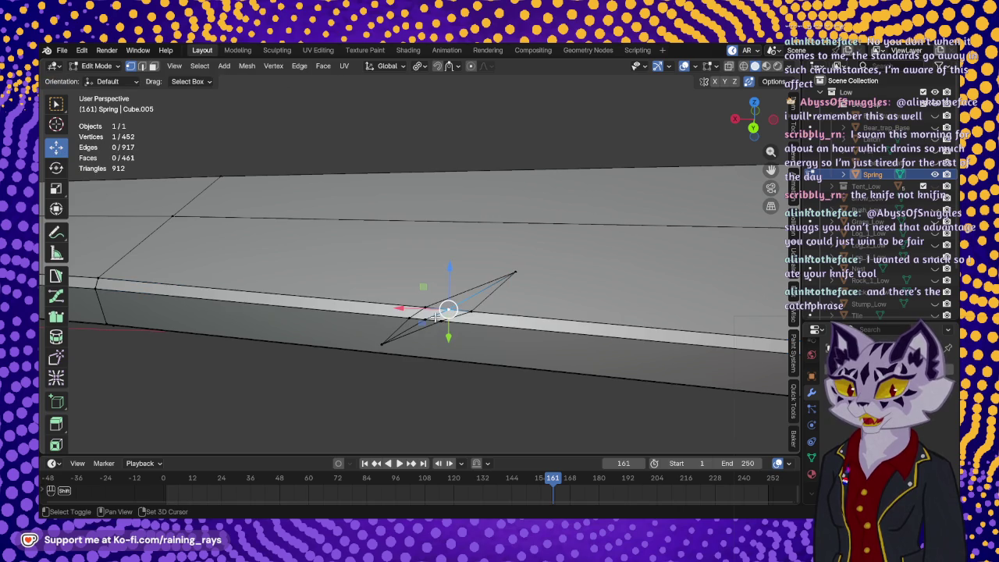
shift+click(431, 319)
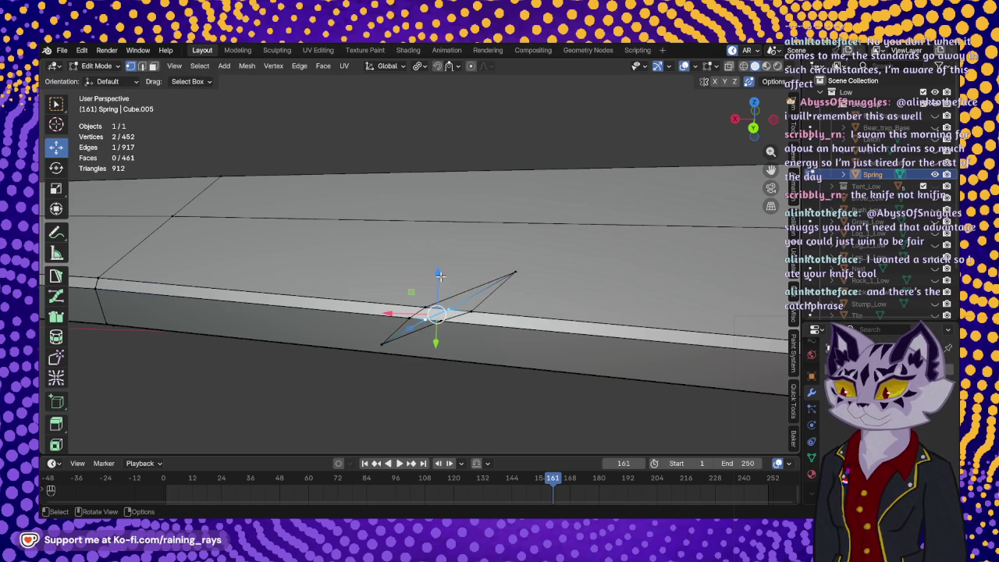
drag(438, 275, 438, 277)
mouse_move(438, 277)
middle_down()
mouse_move(470, 313)
mouse_move(375, 301)
middle_up()
key(g)
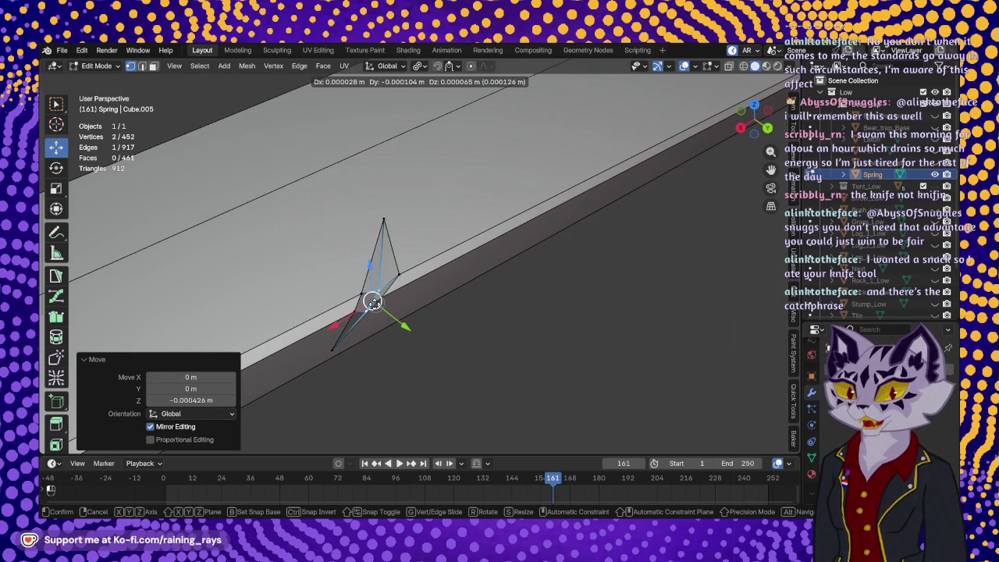
click(372, 301)
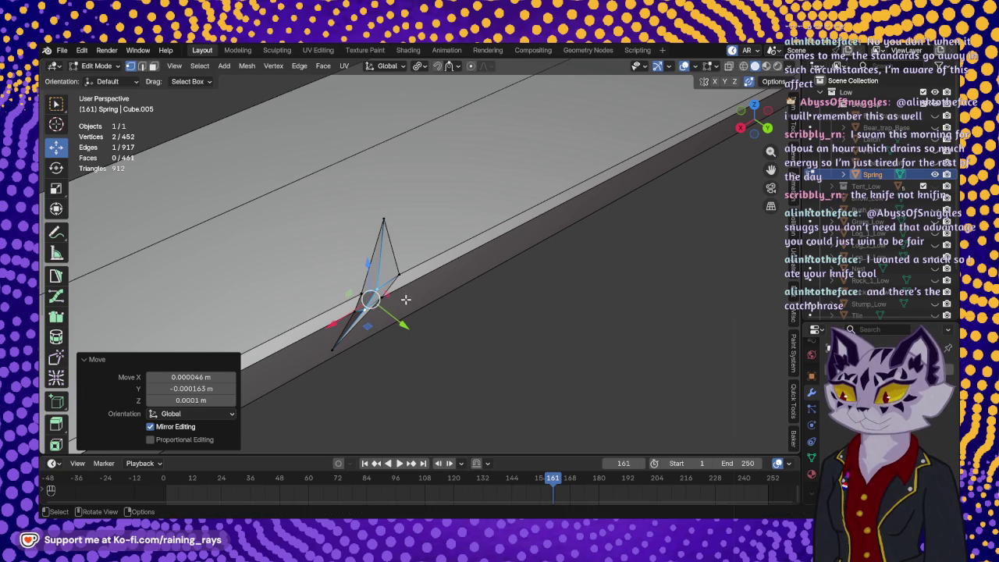
Slide the notch's top vertex -0.000578 m along X into a slanted spike.
middle_drag(406, 299, 445, 223)
click(468, 216)
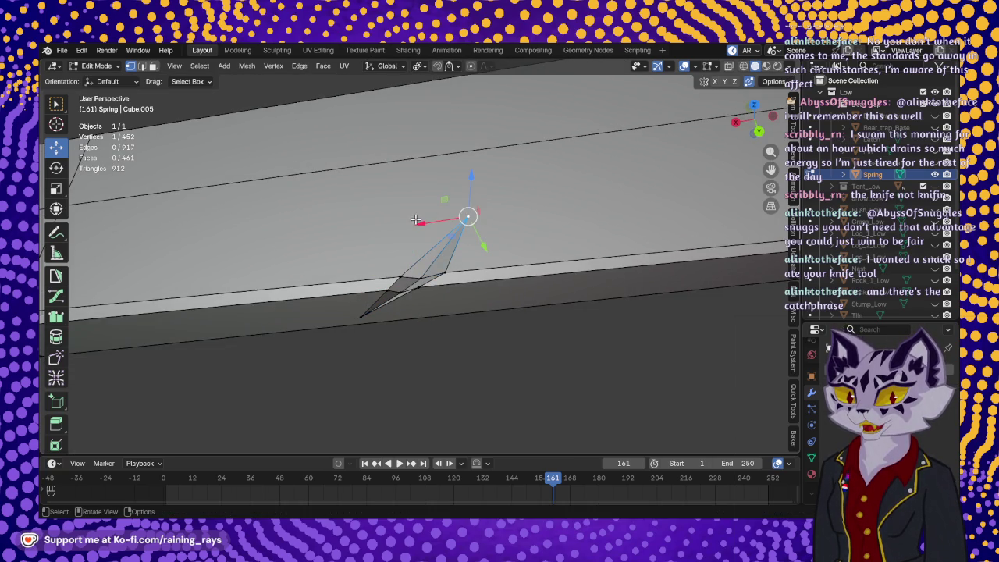
drag(418, 222, 434, 222)
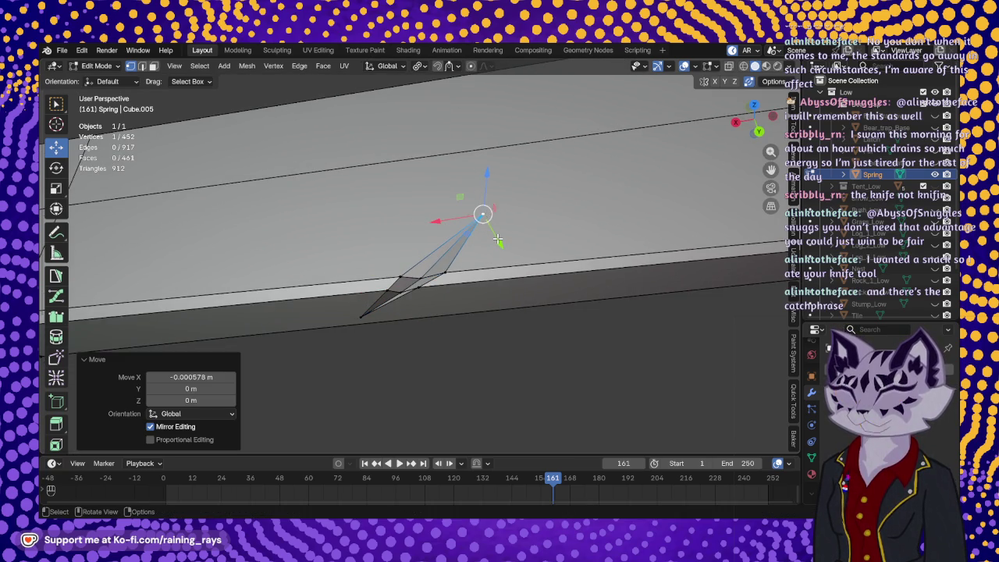
mouse_move(462, 242)
middle_down()
mouse_move(476, 234)
mouse_move(350, 288)
mouse_move(422, 304)
mouse_move(349, 312)
middle_up()
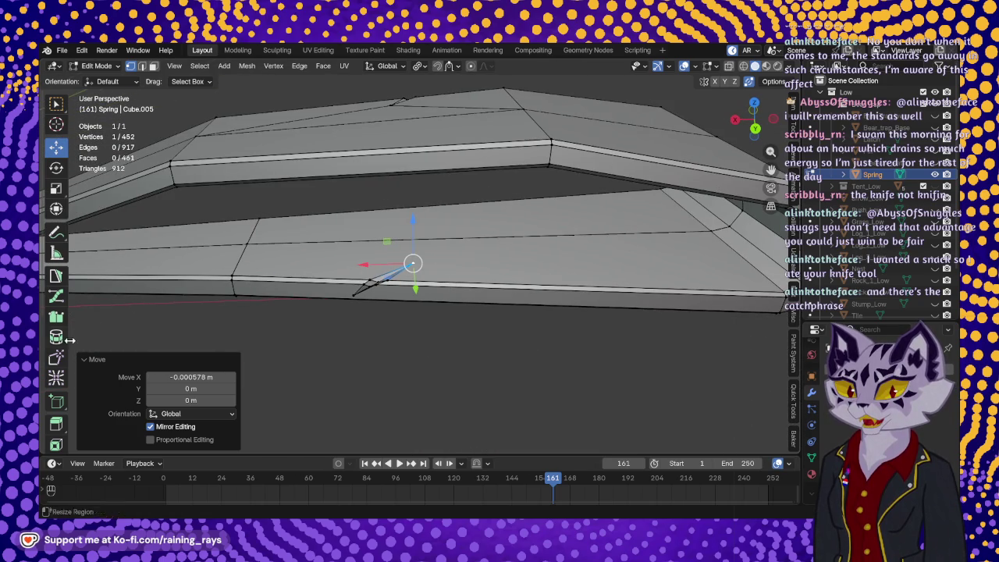
scroll(57, 336, down, 3)
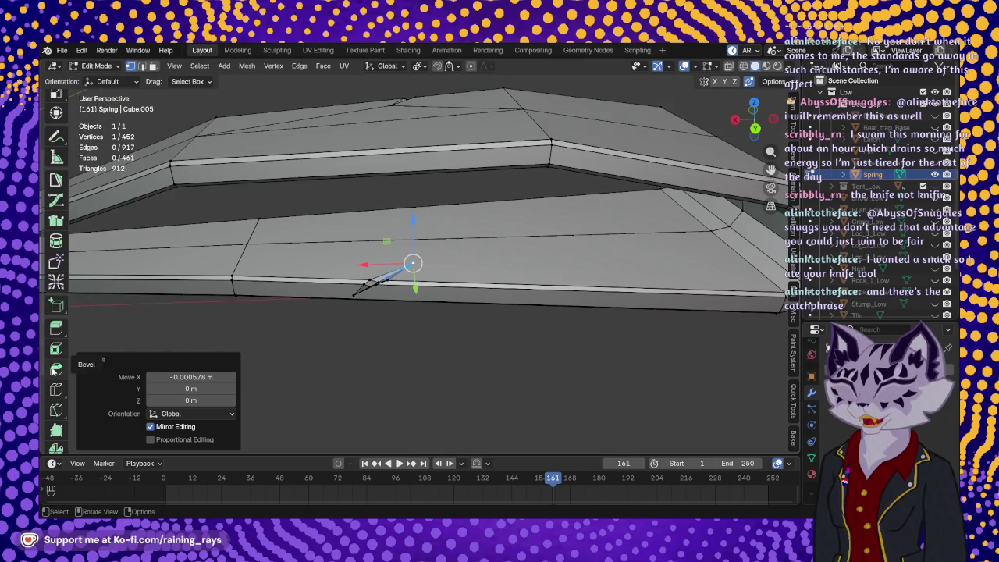
click(54, 414)
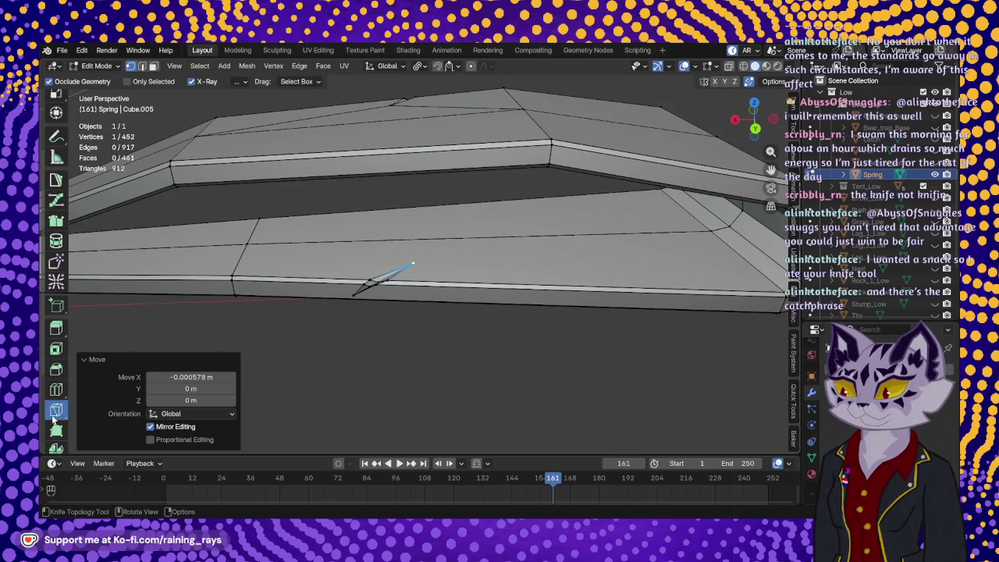
Knife-cut a triangle from the arm's edge through the notch to the far point.
click(247, 244)
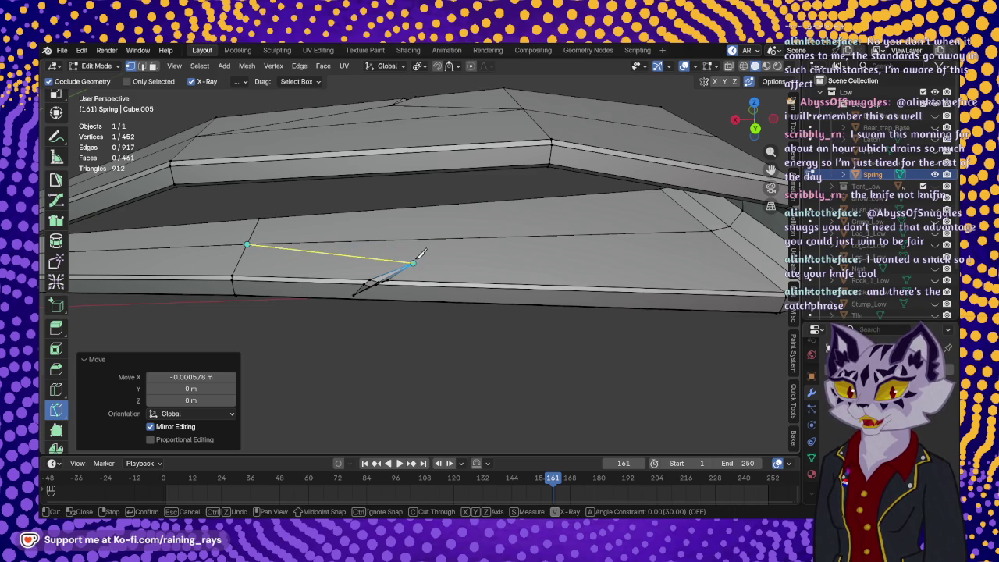
click(413, 263)
click(711, 230)
key(Return)
middle_drag(397, 343, 358, 262)
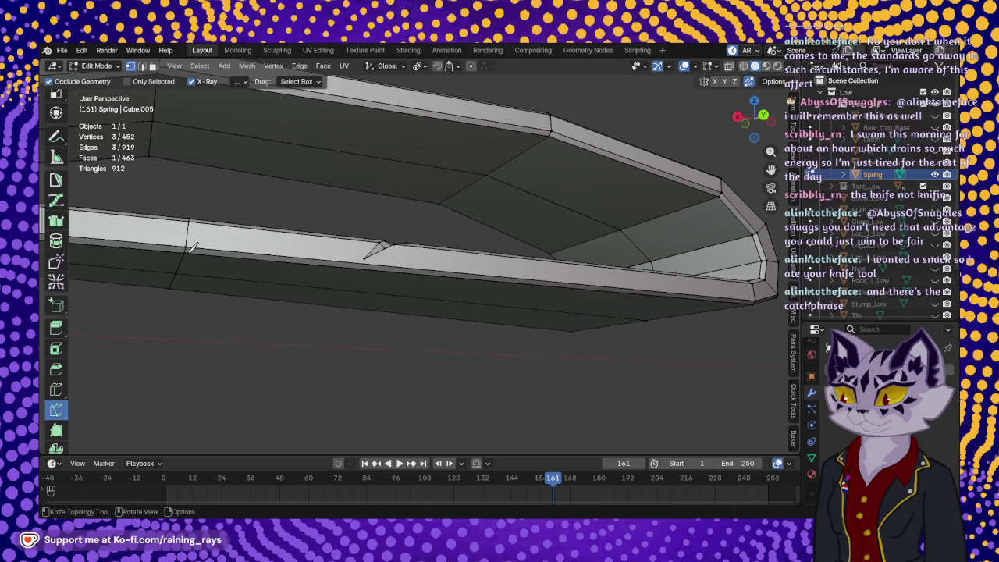
Knife-cut from the arm's other edge through the notch to the arm's end vertex.
click(186, 248)
click(364, 258)
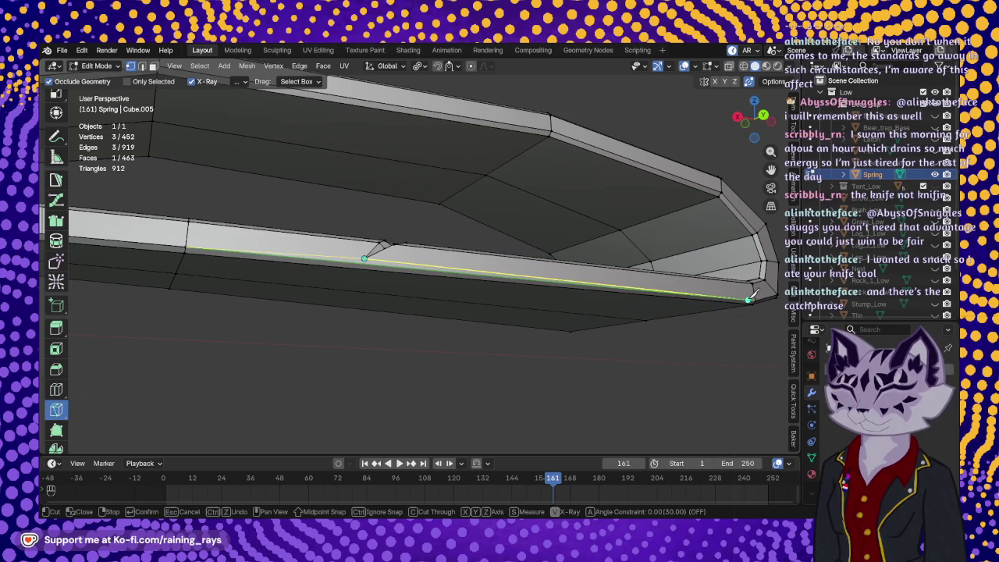
click(761, 293)
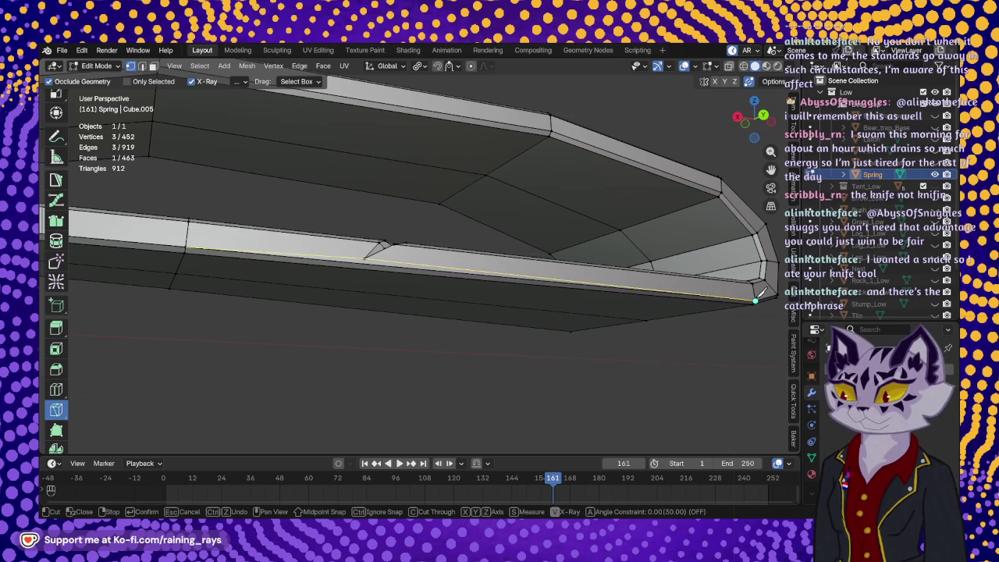
key(Return)
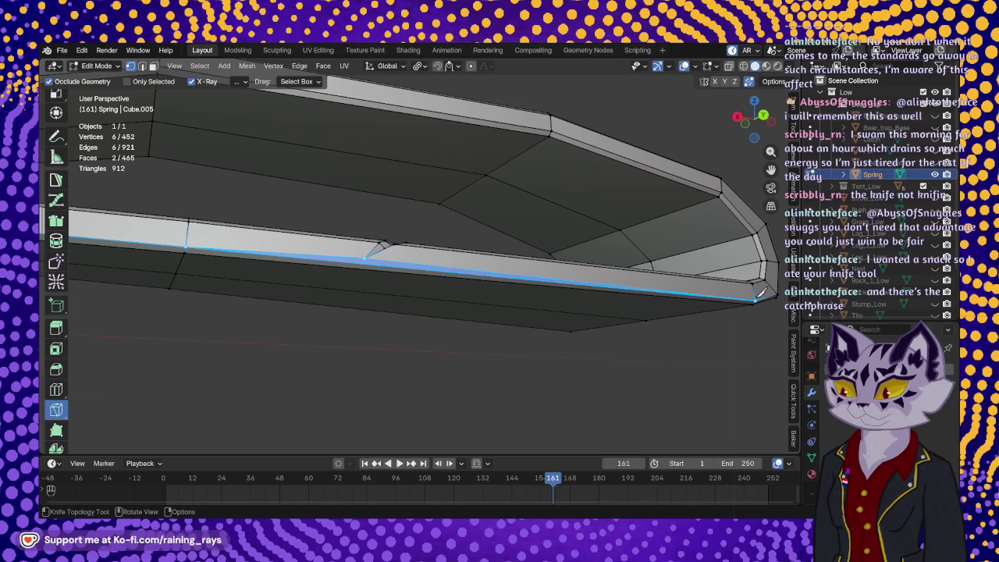
mouse_move(571, 328)
middle_down()
mouse_move(575, 355)
mouse_move(535, 347)
middle_up()
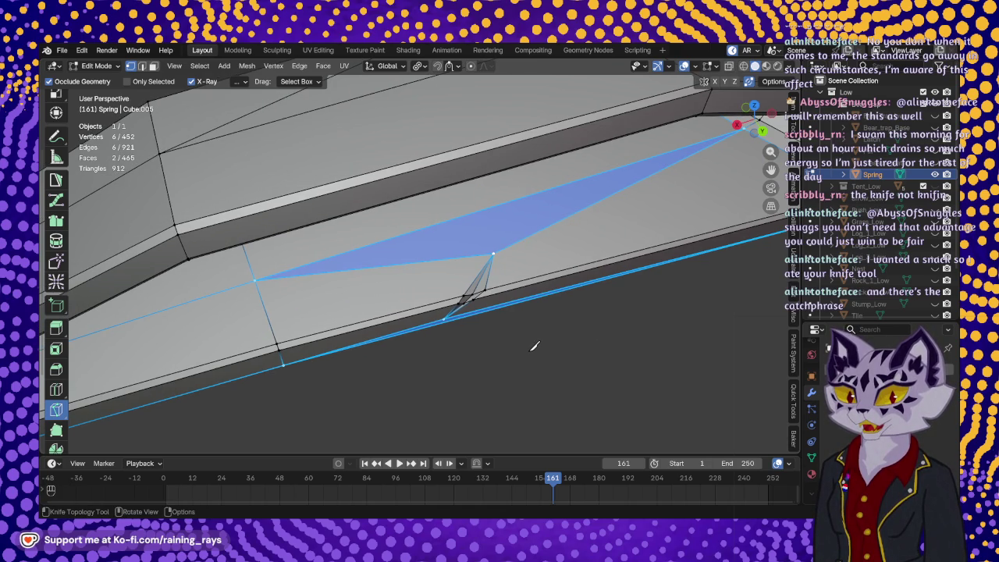
middle_drag(443, 374, 450, 281)
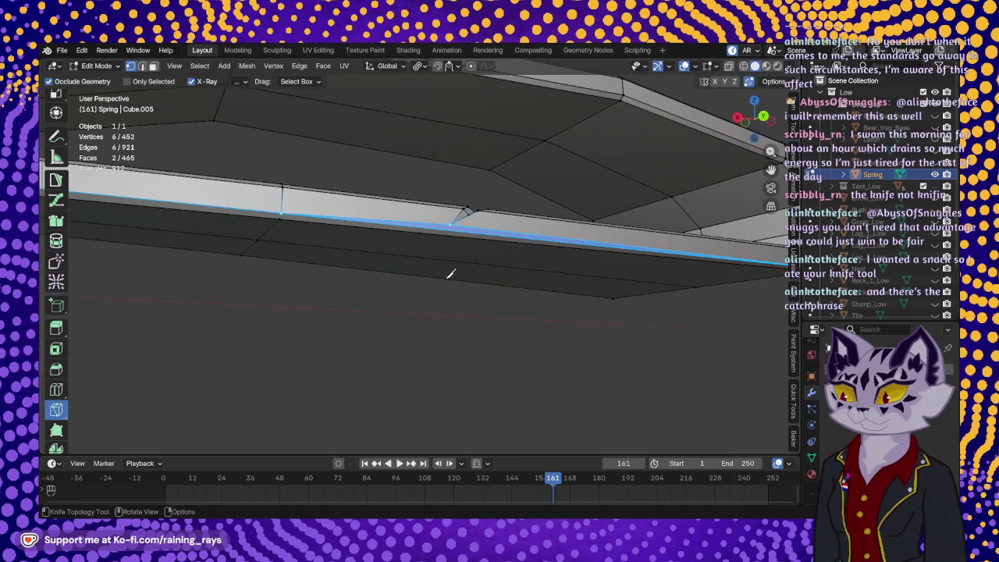
mouse_move(447, 239)
middle_down()
mouse_move(490, 259)
mouse_move(415, 284)
mouse_move(454, 271)
middle_up()
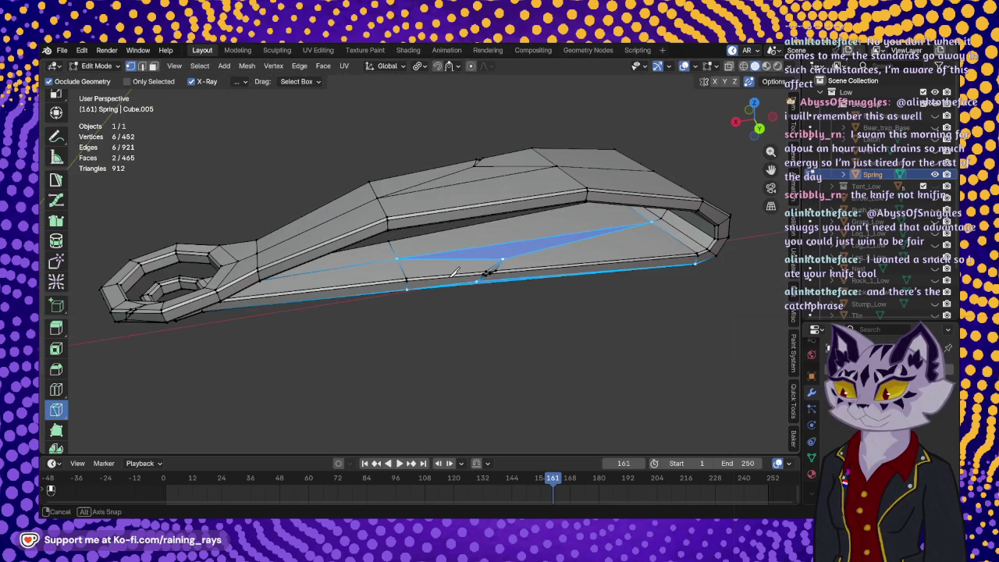
mouse_move(338, 264)
shift+middle_down()
mouse_move(408, 267)
mouse_move(590, 232)
mouse_move(530, 297)
mouse_move(439, 274)
mouse_move(408, 219)
mouse_move(497, 241)
mouse_move(444, 258)
mouse_move(602, 258)
mouse_move(439, 285)
mouse_move(427, 264)
shift+middle_up()
scroll(375, 258, down, 3)
scroll(428, 263, up, 5)
mouse_move(397, 297)
middle_down()
mouse_move(484, 290)
mouse_move(489, 276)
mouse_move(486, 290)
middle_up()
scroll(485, 290, down, 5)
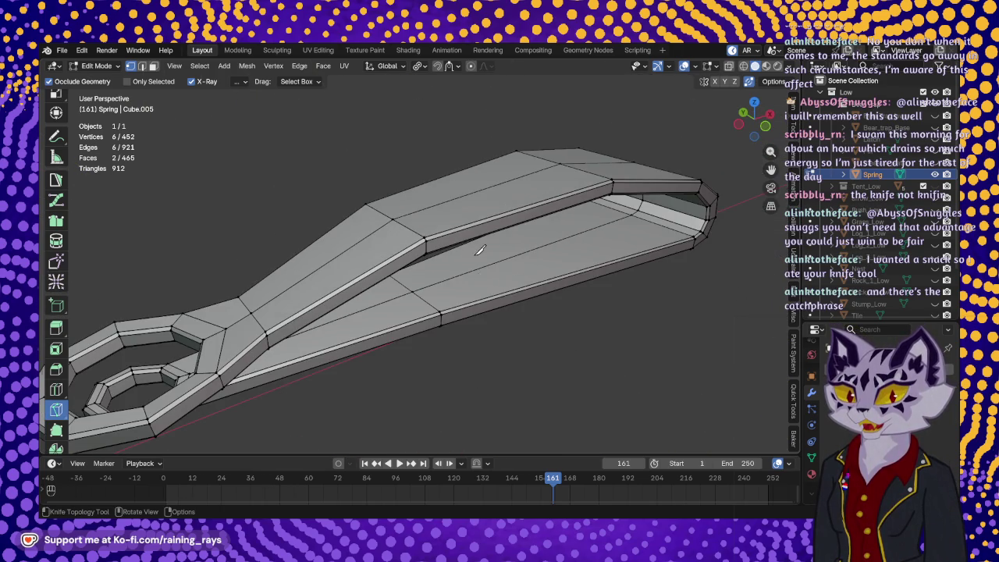
middle_drag(477, 252, 437, 281)
scroll(414, 285, up, 3)
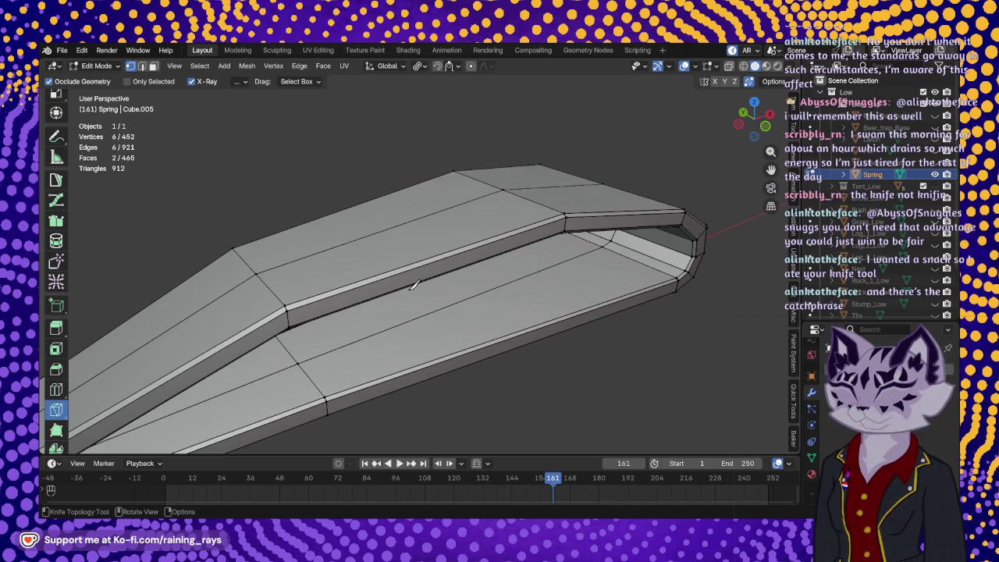
mouse_move(379, 279)
middle_down()
mouse_move(398, 284)
mouse_move(384, 215)
middle_up()
click(355, 286)
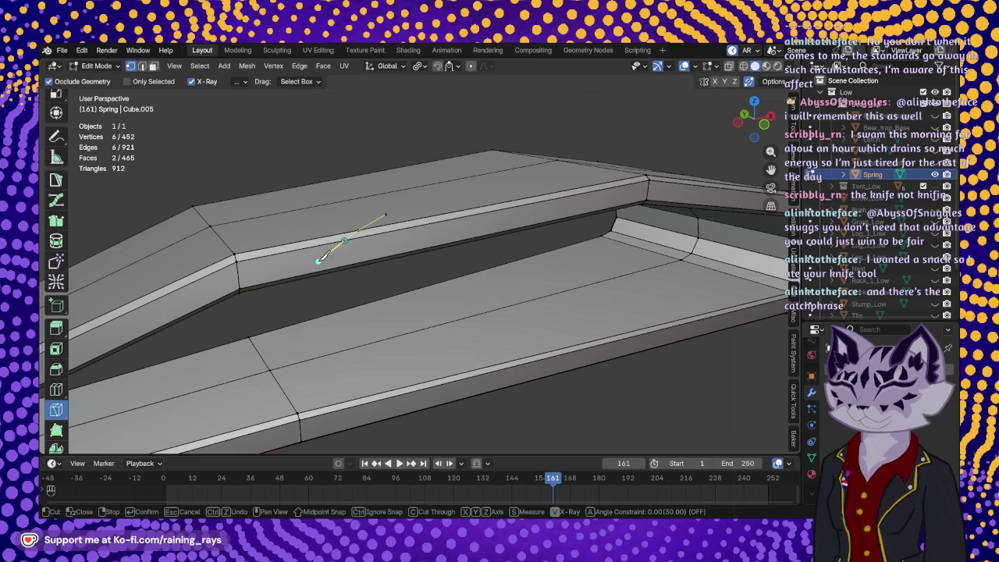
Knife-cut along the spring arm's edge down to the lower vertex.
click(316, 266)
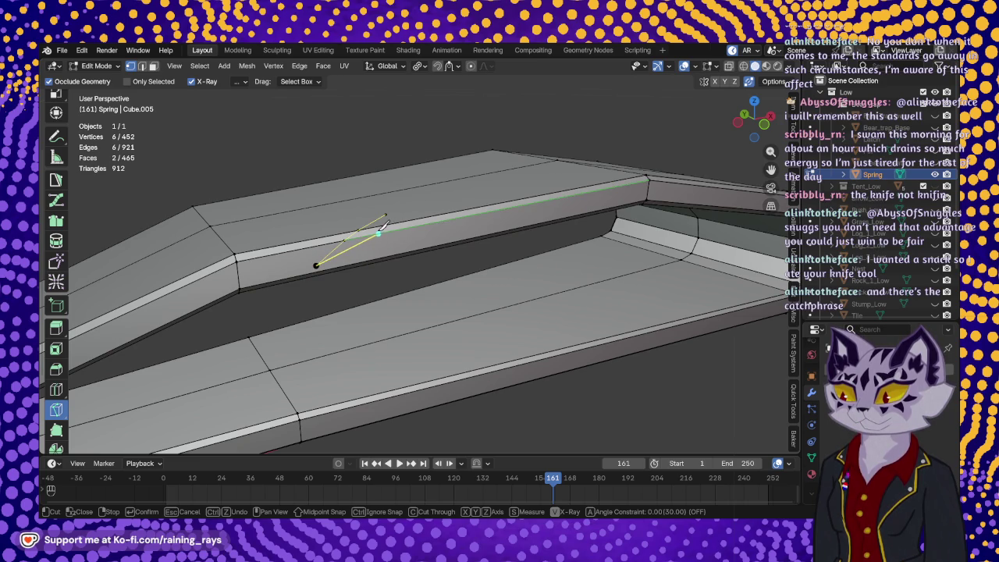
shift+middle_drag(377, 229, 371, 296)
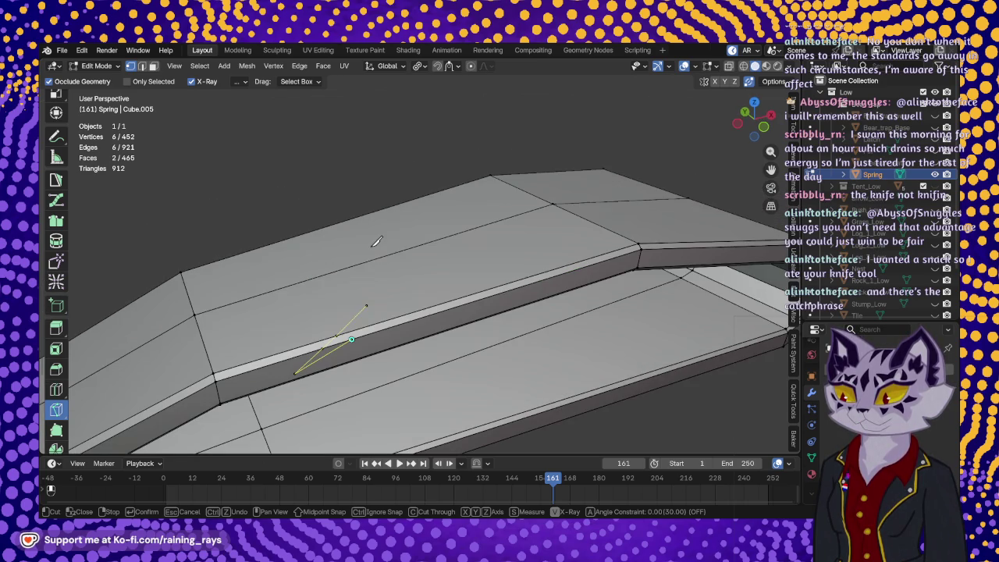
click(366, 306)
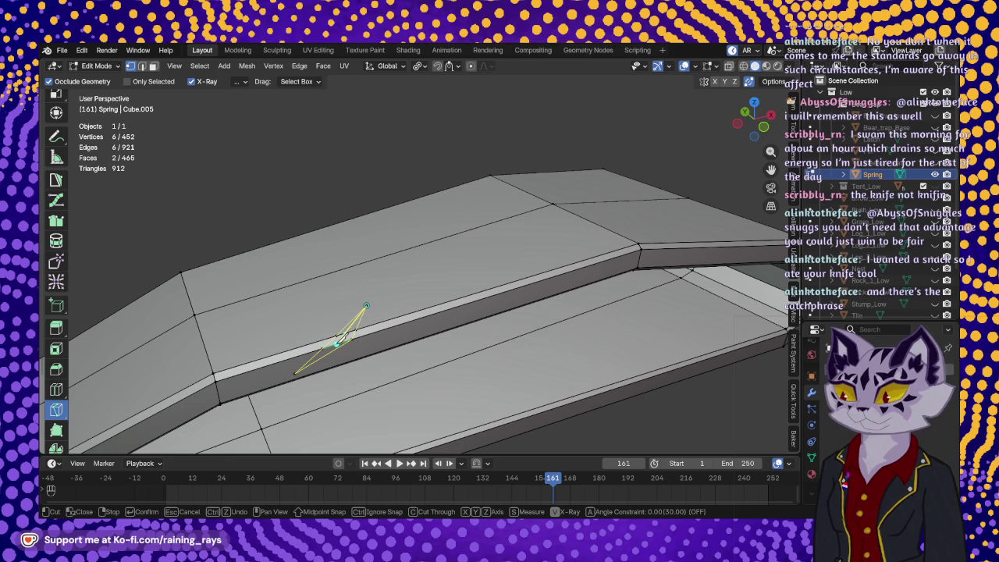
click(295, 373)
key(Return)
mouse_move(295, 373)
middle_down()
mouse_move(443, 263)
mouse_move(391, 290)
mouse_move(419, 257)
mouse_move(346, 307)
middle_up()
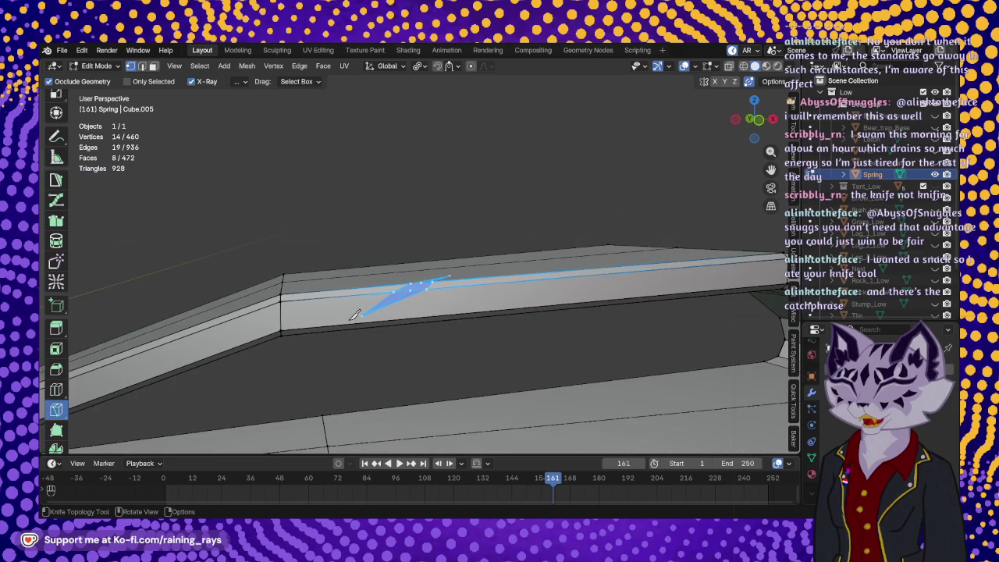
Cut to the arm's corner vertex, then a long cut from the notch to the far vertex.
click(281, 329)
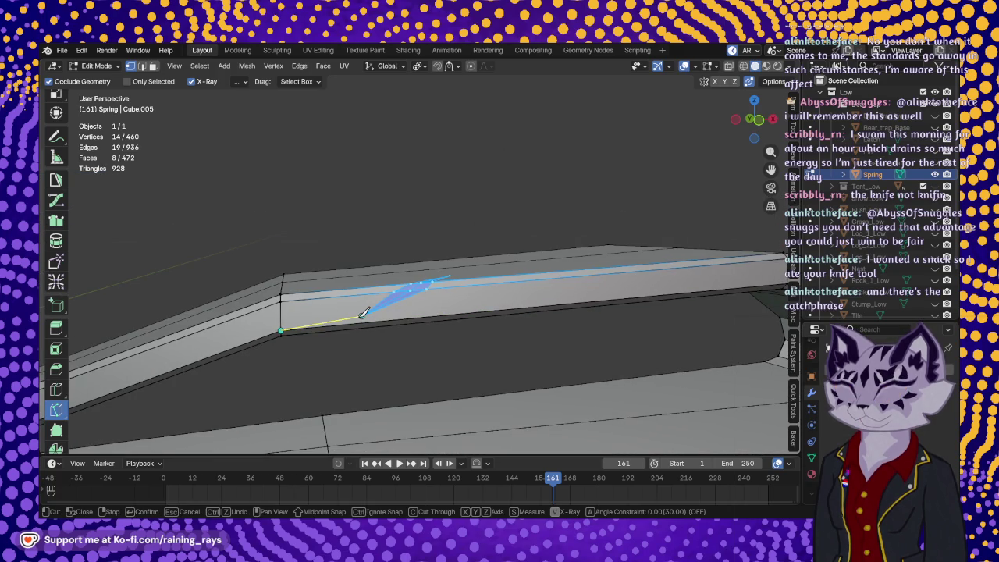
middle_drag(363, 312, 513, 313)
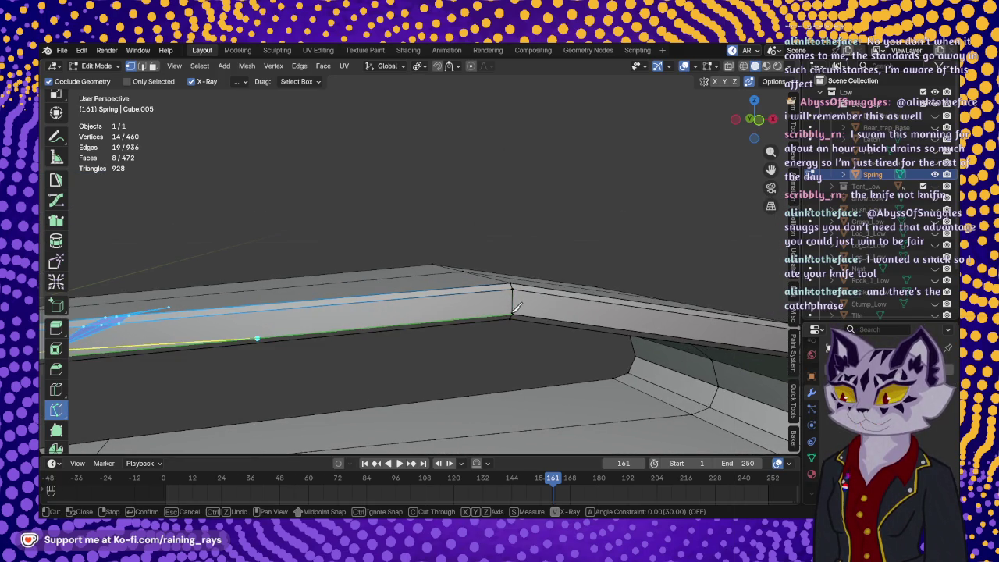
middle_drag(512, 306, 273, 311)
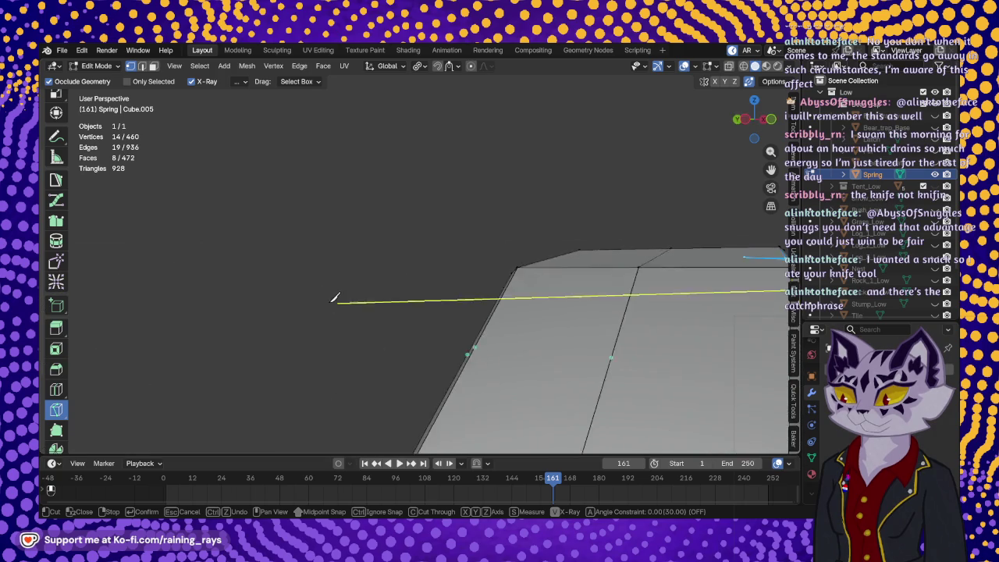
click(273, 311)
key(Return)
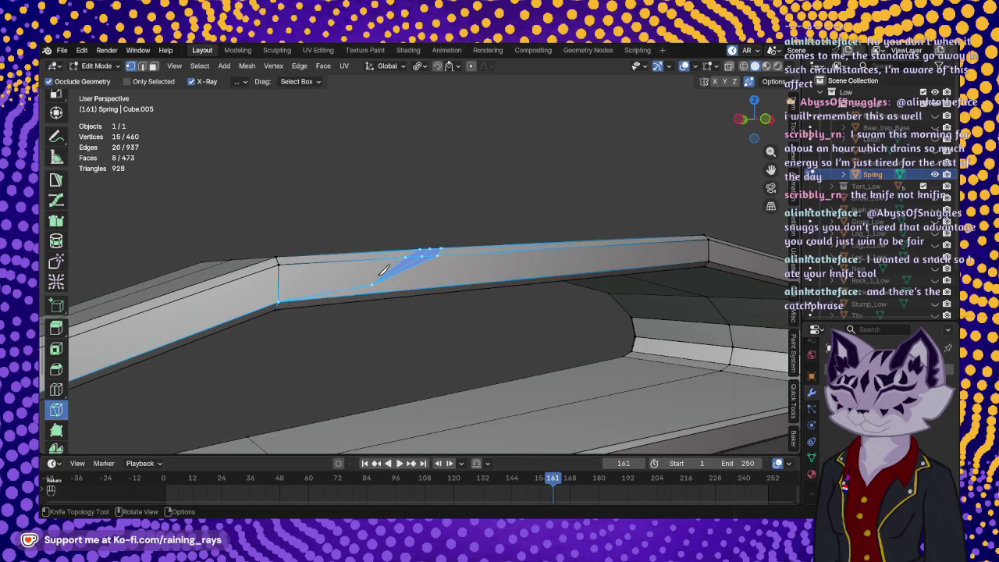
click(372, 283)
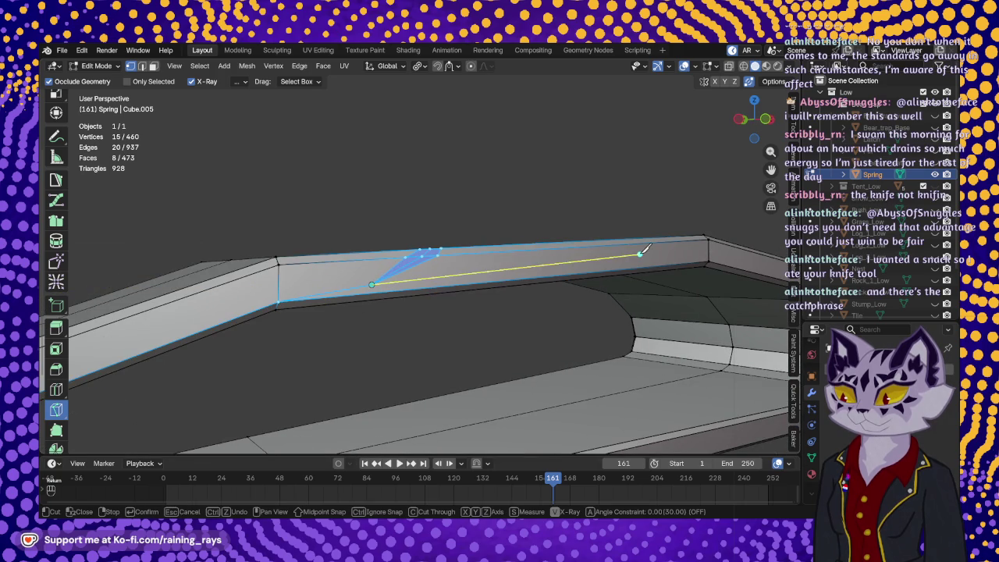
click(704, 261)
key(Return)
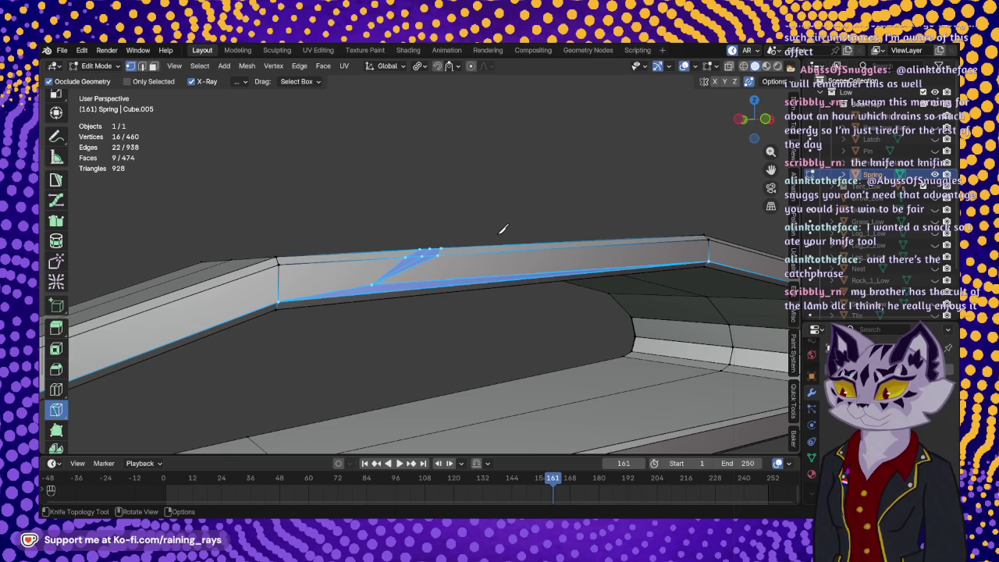
Knife-cut a triangle on the arm's top face through the notch tip.
mouse_move(502, 228)
middle_down()
mouse_move(474, 265)
mouse_move(473, 236)
mouse_move(442, 267)
mouse_move(525, 202)
middle_up()
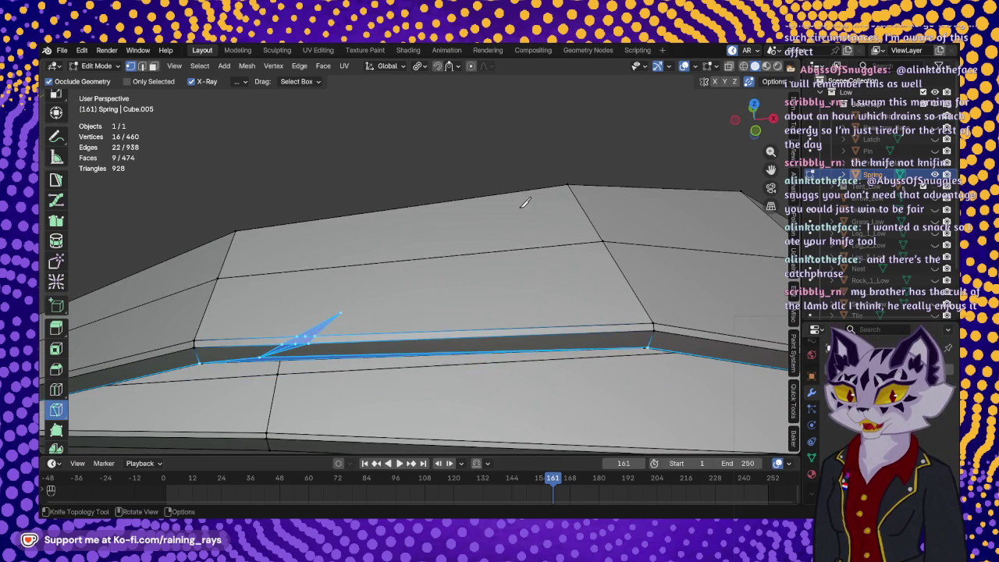
click(221, 276)
click(340, 312)
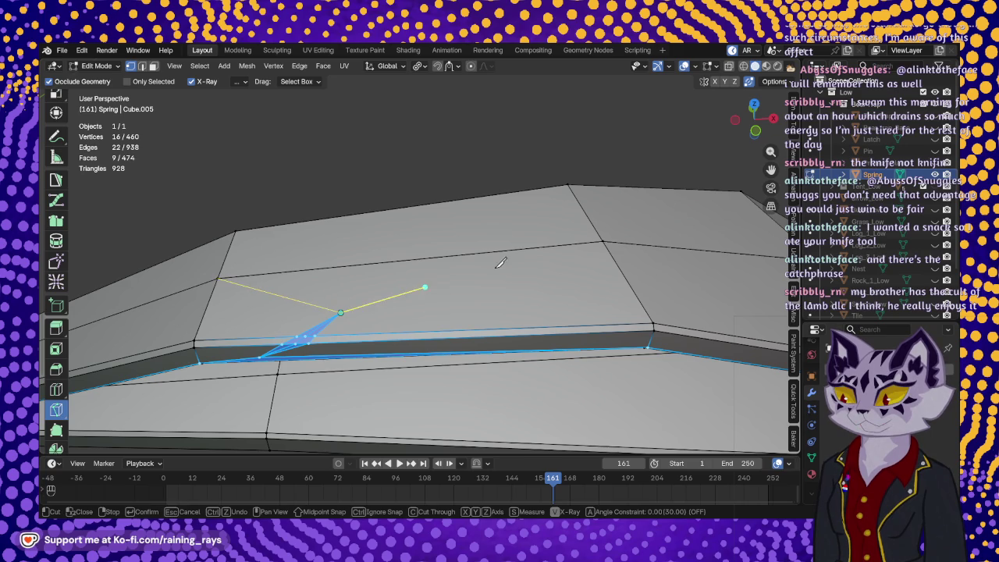
click(605, 244)
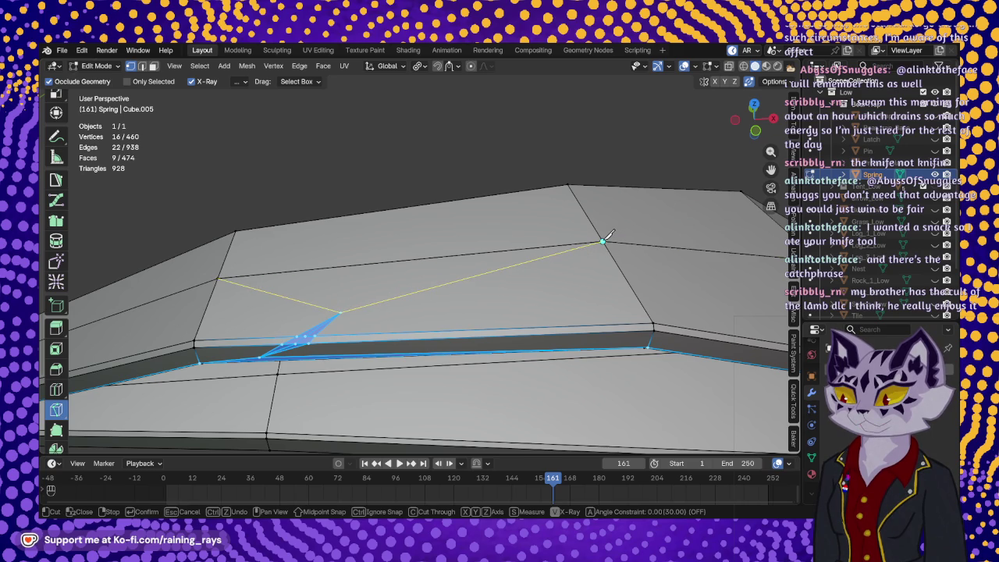
key(Return)
shift+middle_drag(421, 323, 478, 358)
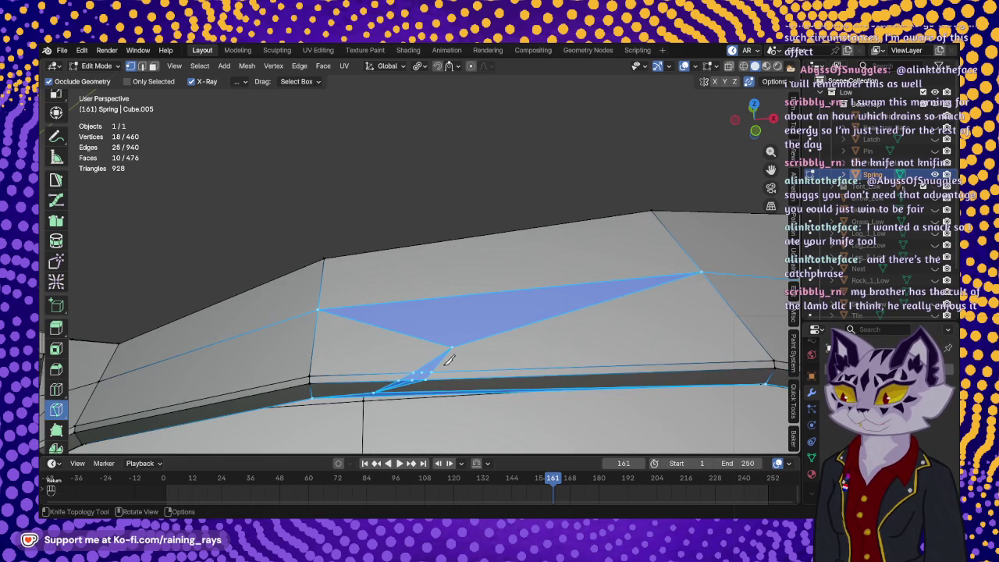
scroll(63, 230, up, 4)
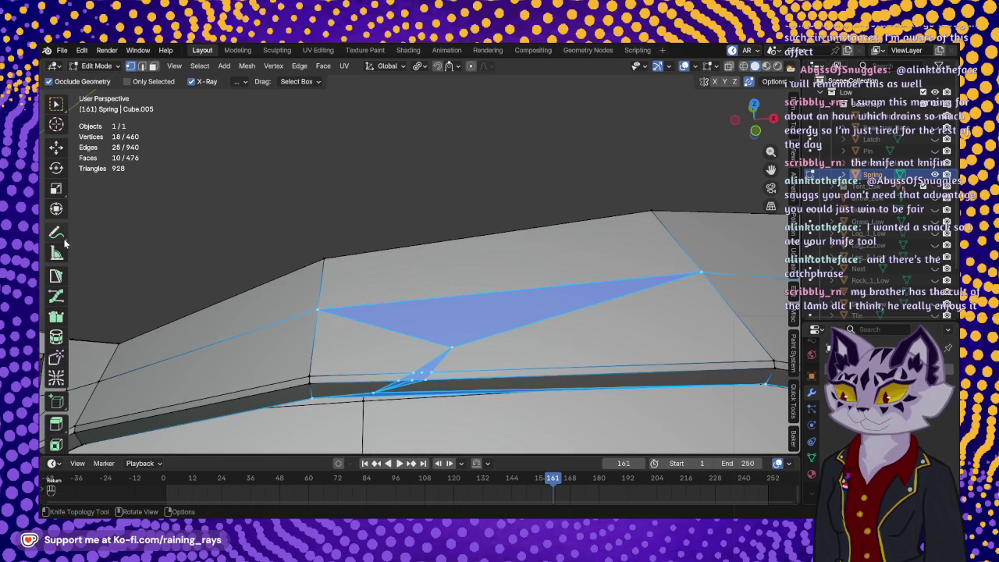
Select the notch's inner edge and nudge it slightly along Y and Z.
click(56, 148)
middle_drag(298, 295, 344, 314)
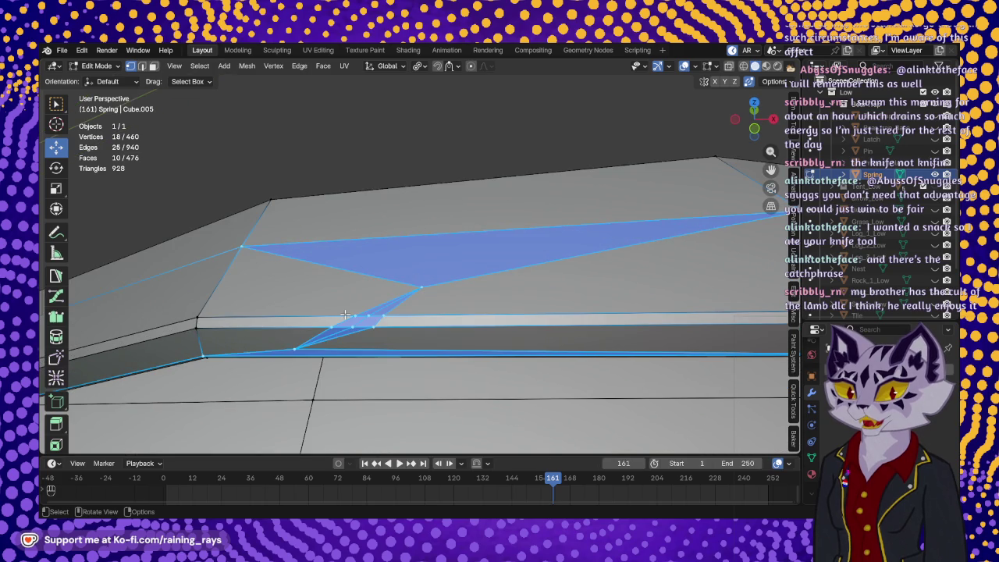
click(361, 316)
mouse_move(357, 325)
middle_down()
mouse_move(380, 337)
mouse_move(511, 294)
middle_up()
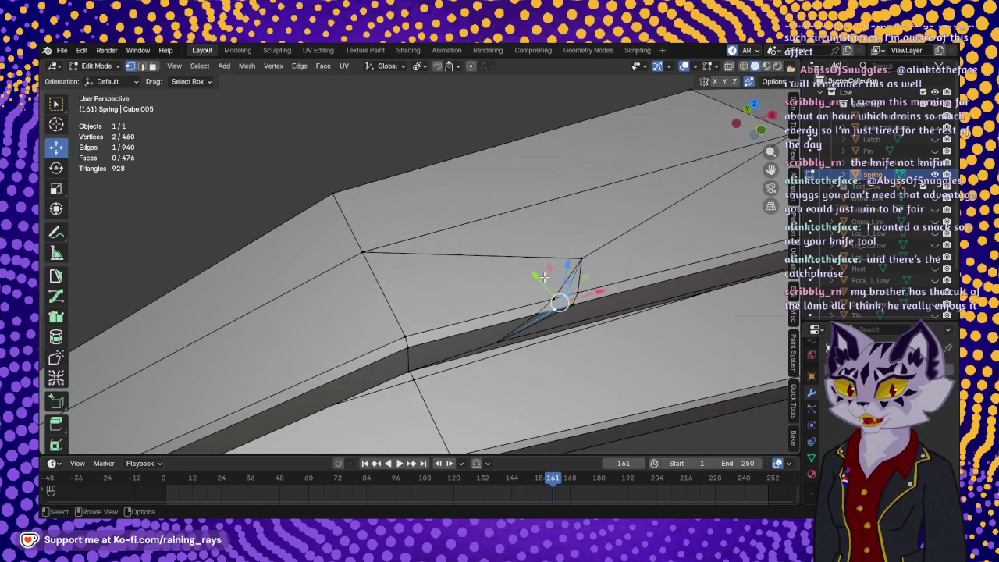
drag(540, 280, 562, 269)
shift+middle_drag(577, 327, 499, 265)
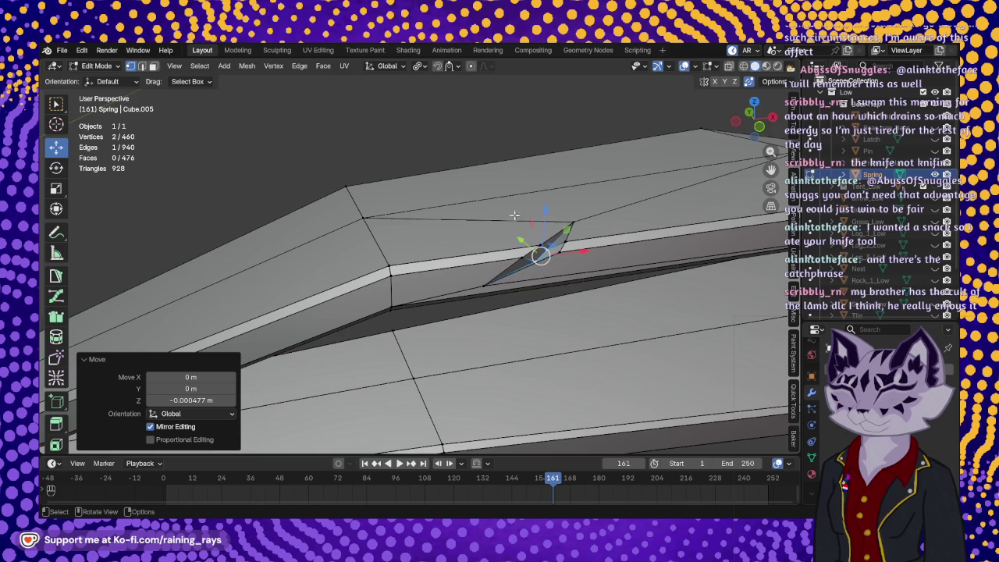
Try a further Z move of the notch edge, then undo the unwanted moves.
shift+middle_drag(517, 213, 555, 328)
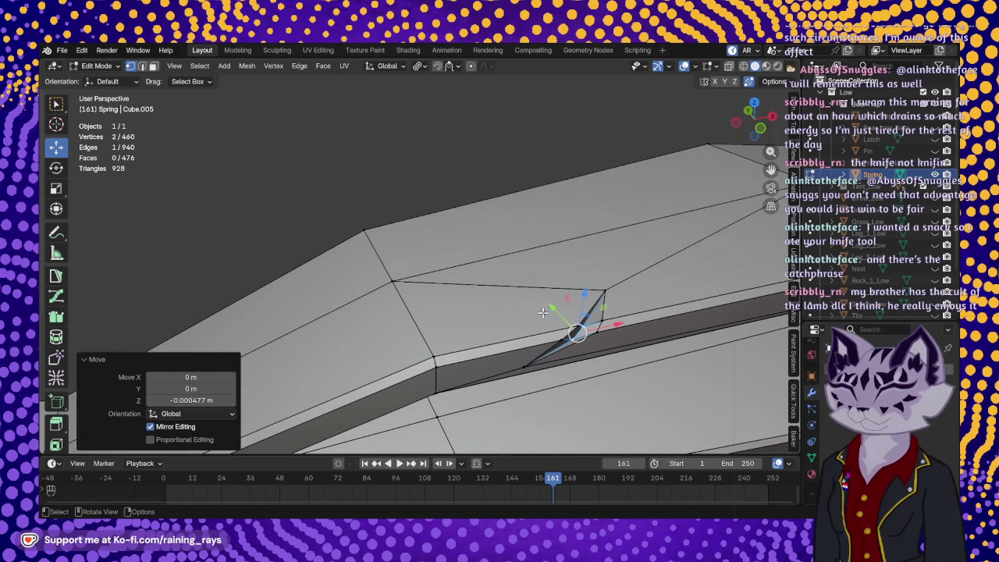
key(g)
key(z)
key(Return)
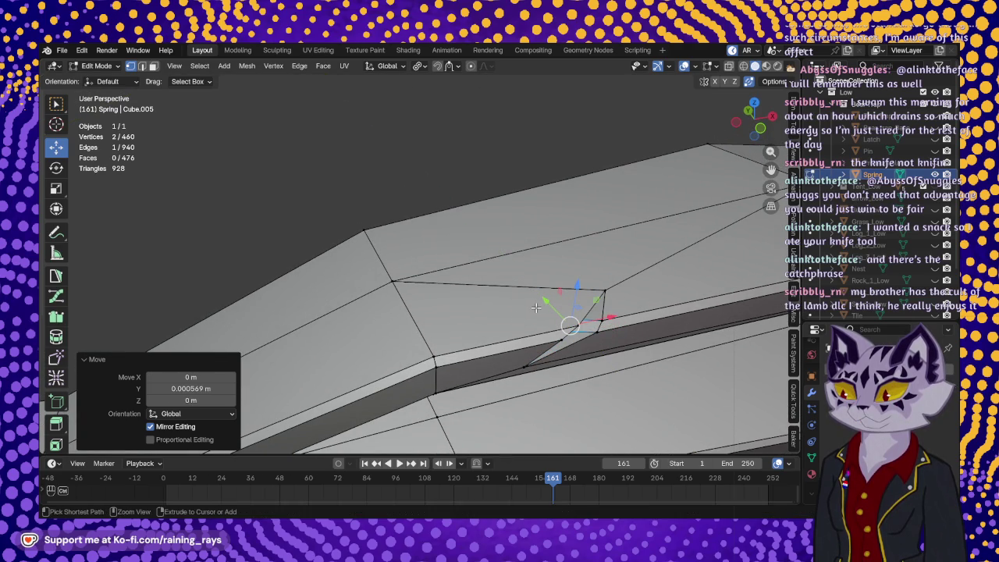
key(ctrl+z)
scroll(530, 305, down, 3)
scroll(538, 320, down, 5)
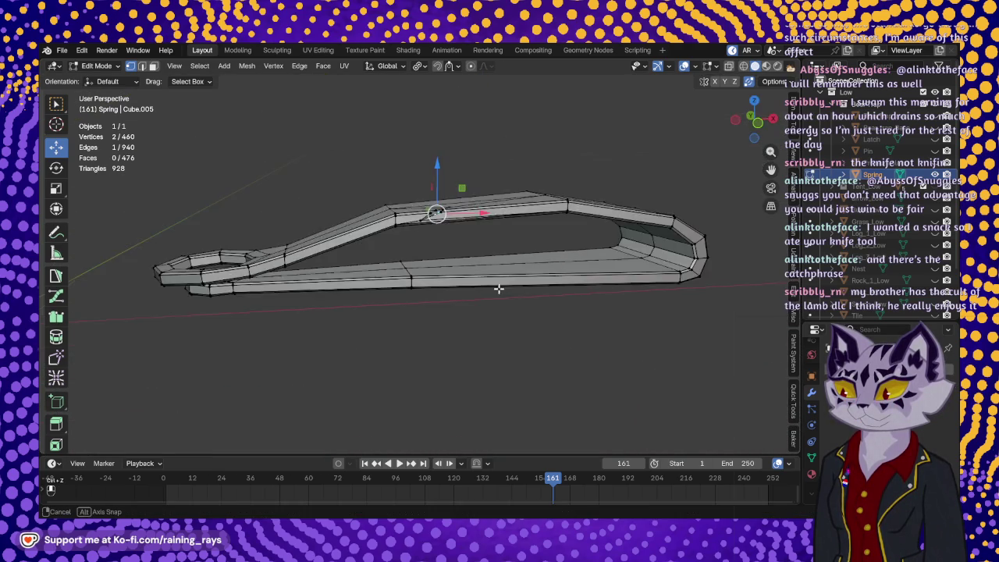
middle_drag(539, 320, 557, 347)
scroll(556, 346, up, 6)
scroll(556, 347, down, 3)
mouse_move(526, 379)
middle_down()
mouse_move(629, 376)
mouse_move(439, 341)
mouse_move(398, 299)
middle_up()
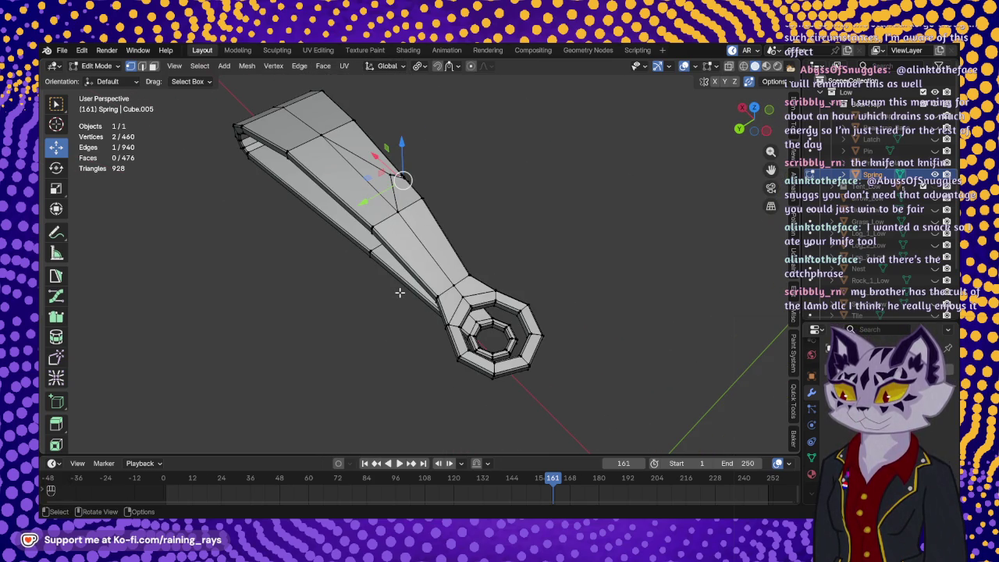
mouse_move(364, 285)
middle_down()
mouse_move(424, 290)
mouse_move(390, 301)
mouse_move(488, 307)
mouse_move(512, 249)
mouse_move(544, 239)
mouse_move(535, 203)
mouse_move(416, 291)
mouse_move(328, 275)
middle_up()
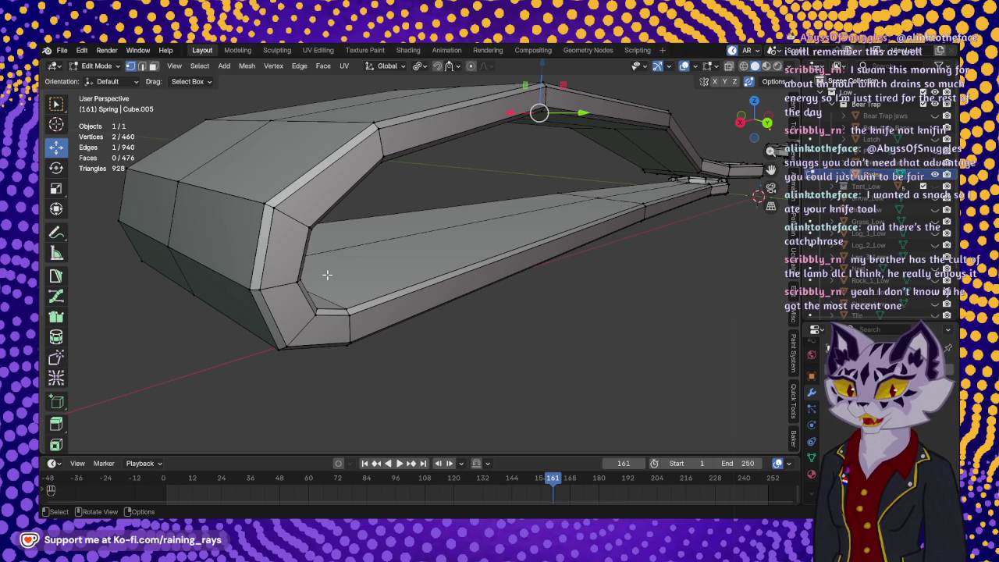
mouse_move(327, 275)
middle_down()
mouse_move(305, 226)
mouse_move(320, 252)
middle_up()
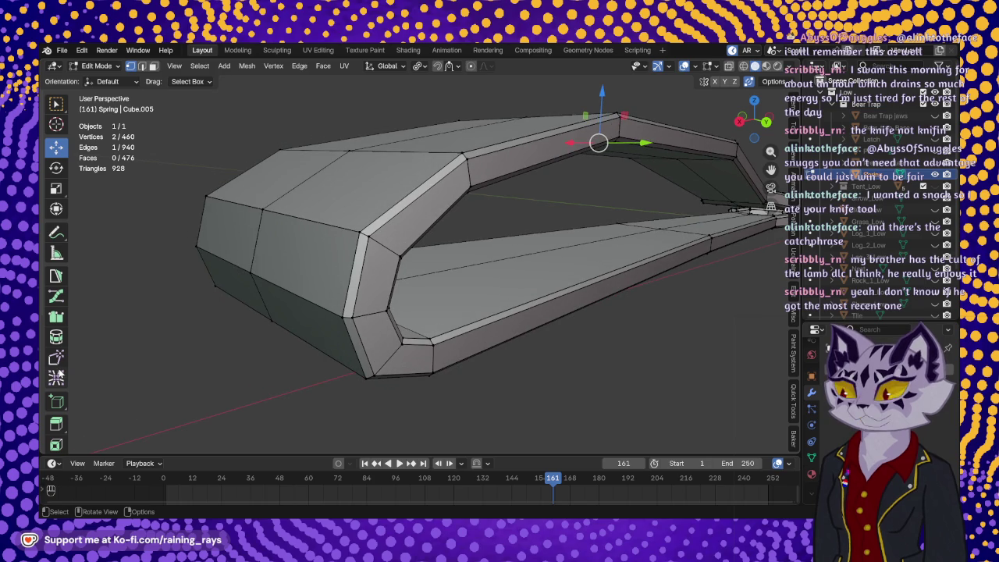
scroll(58, 329, down, 3)
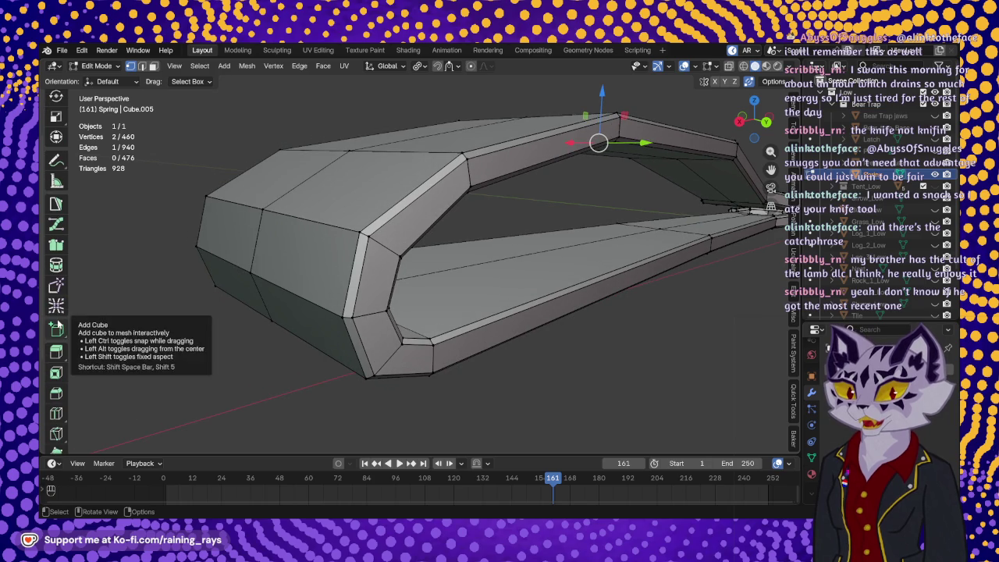
Outline a small knife cut across the outer corner of the spring's bent end.
click(56, 434)
middle_drag(358, 267, 373, 253)
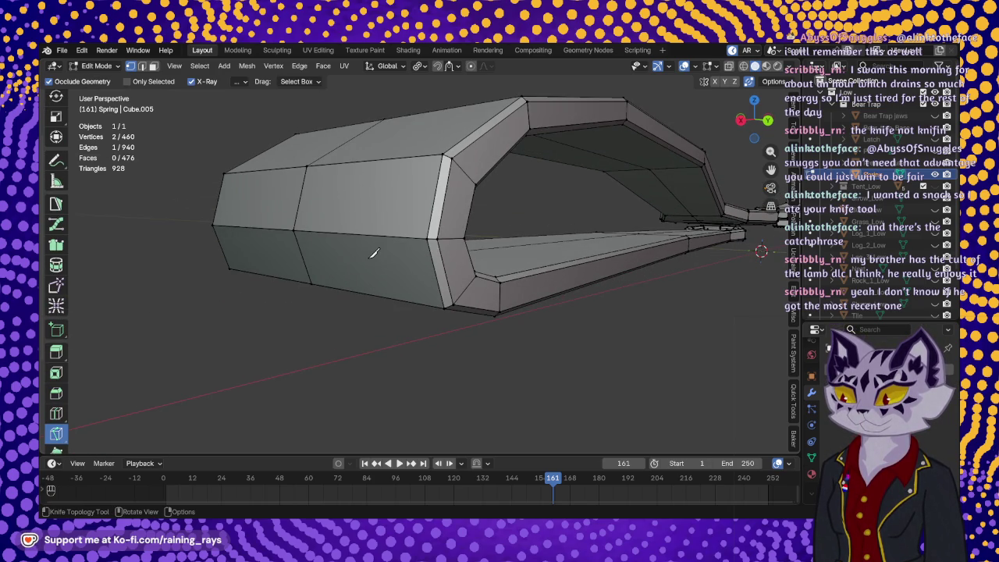
mouse_move(374, 254)
middle_down()
mouse_move(390, 241)
mouse_move(415, 272)
middle_up()
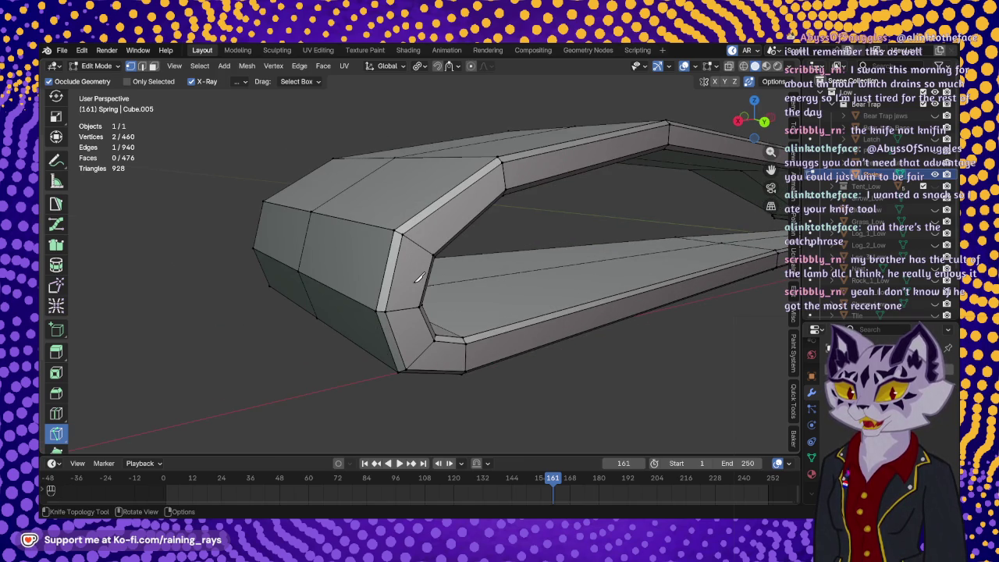
click(415, 286)
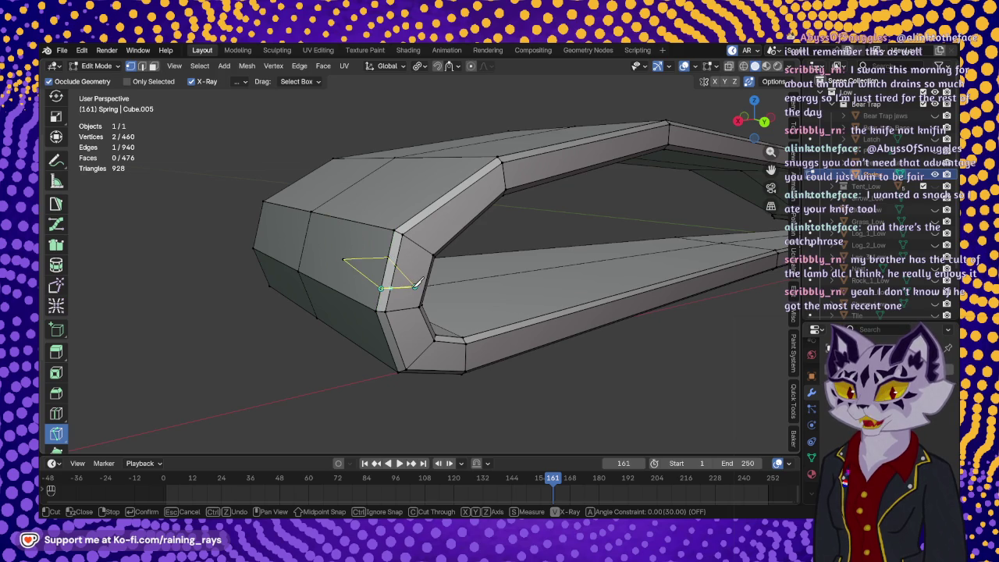
click(416, 286)
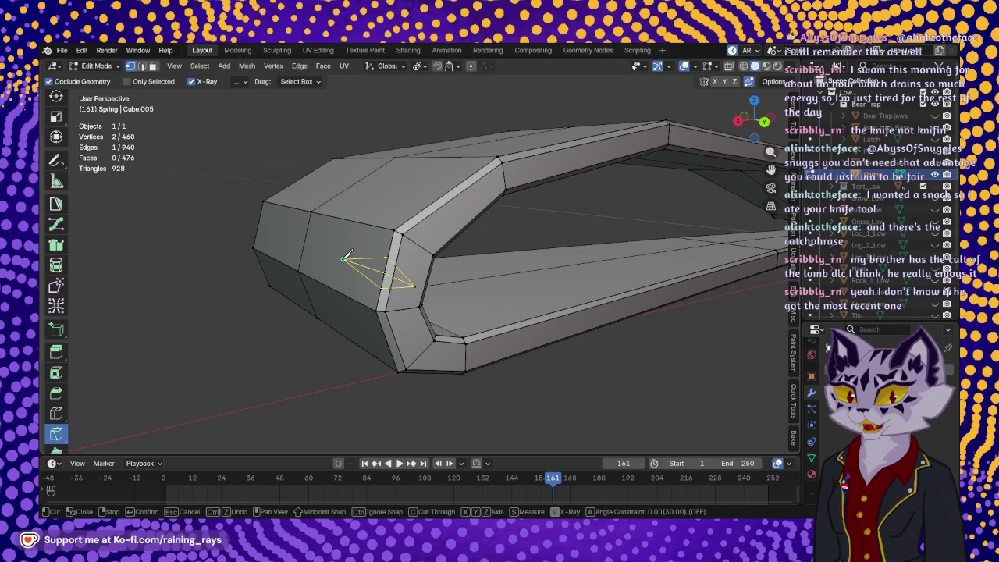
key(Return)
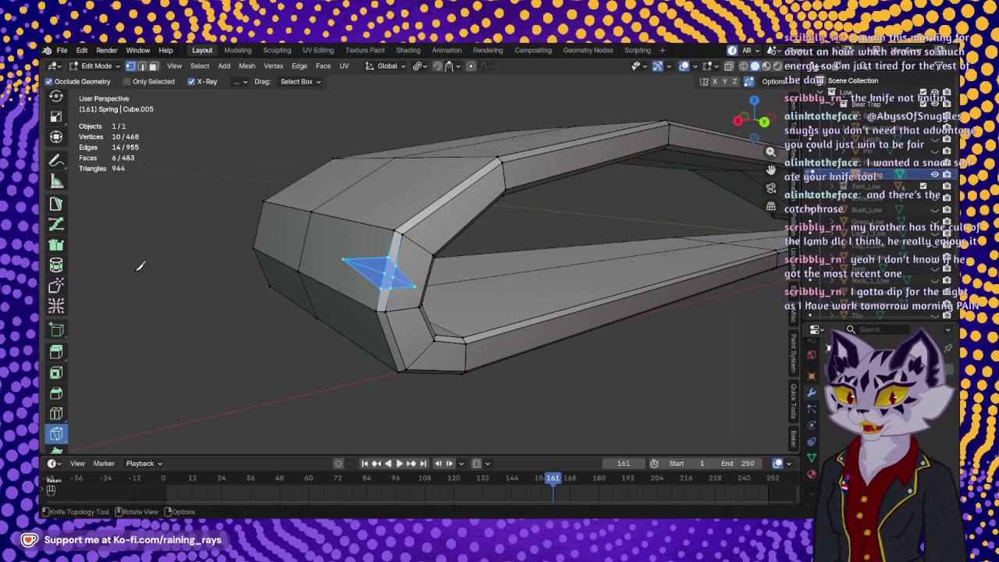
Select the two bent-end notch vertices and move them slightly within the horizontal plane.
scroll(62, 218, up, 3)
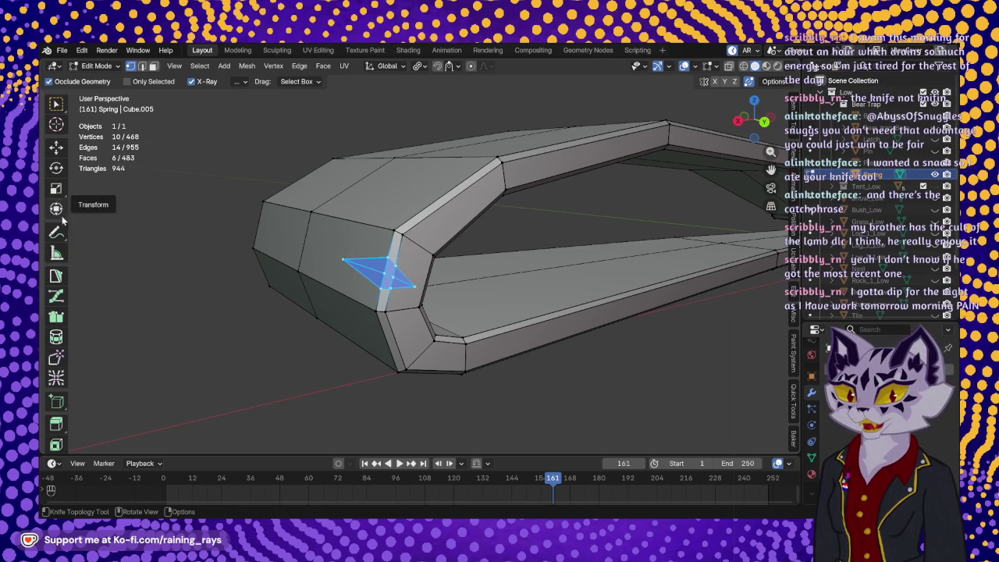
click(59, 157)
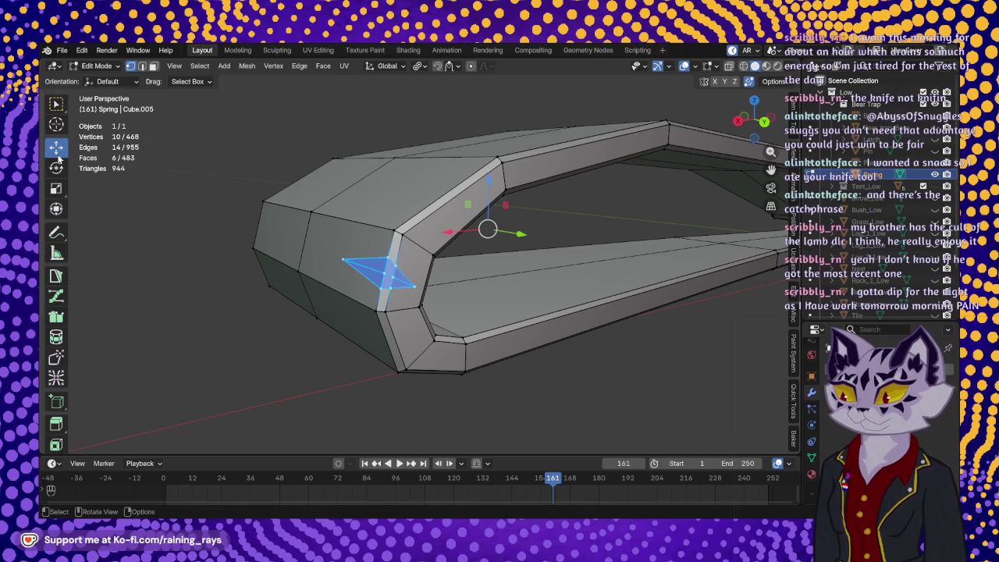
click(384, 273)
shift+click(394, 277)
scroll(381, 278, up, 5)
scroll(382, 278, down, 5)
scroll(308, 303, up, 5)
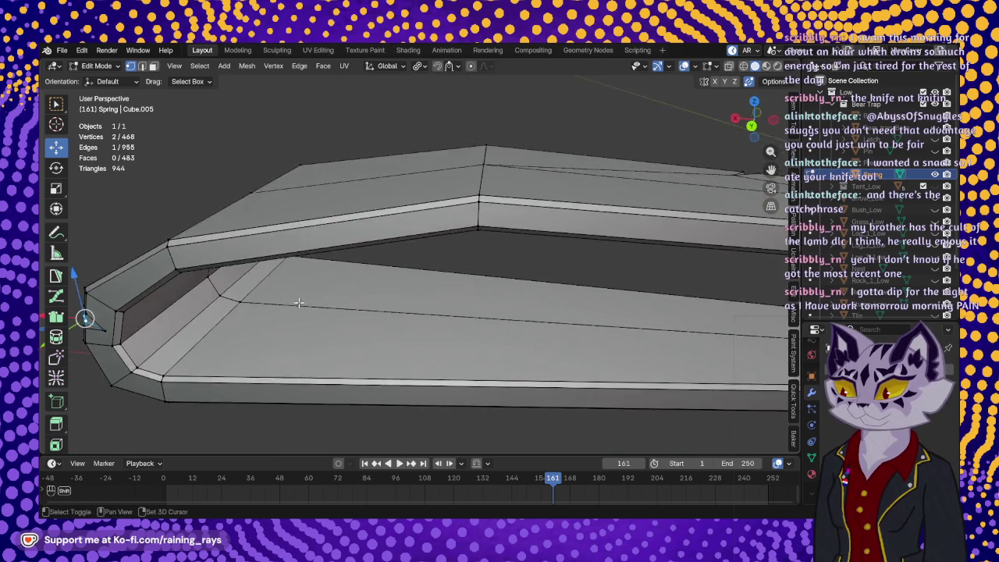
scroll(308, 303, down, 5)
middle_drag(309, 302, 364, 357)
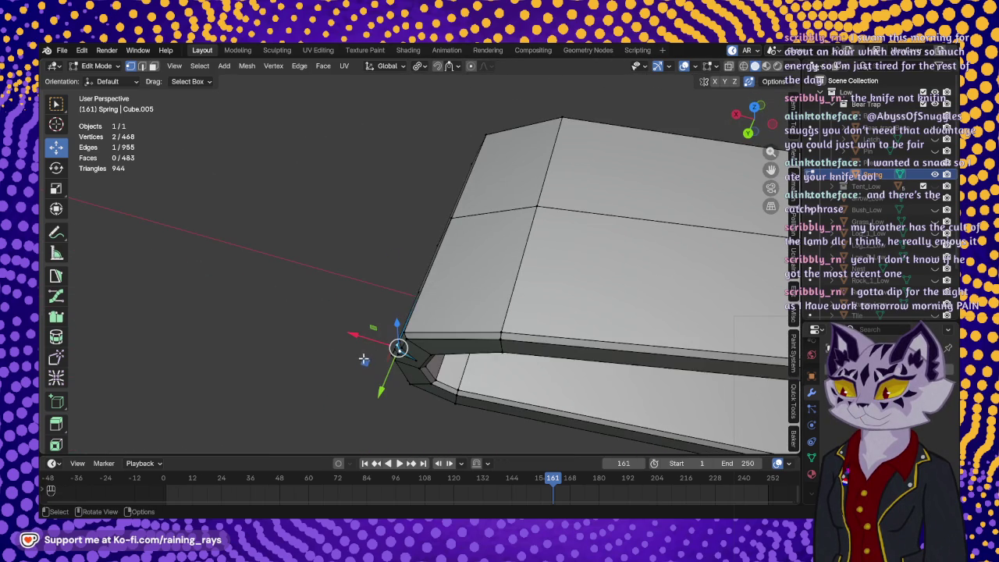
key(g)
key(shift+z)
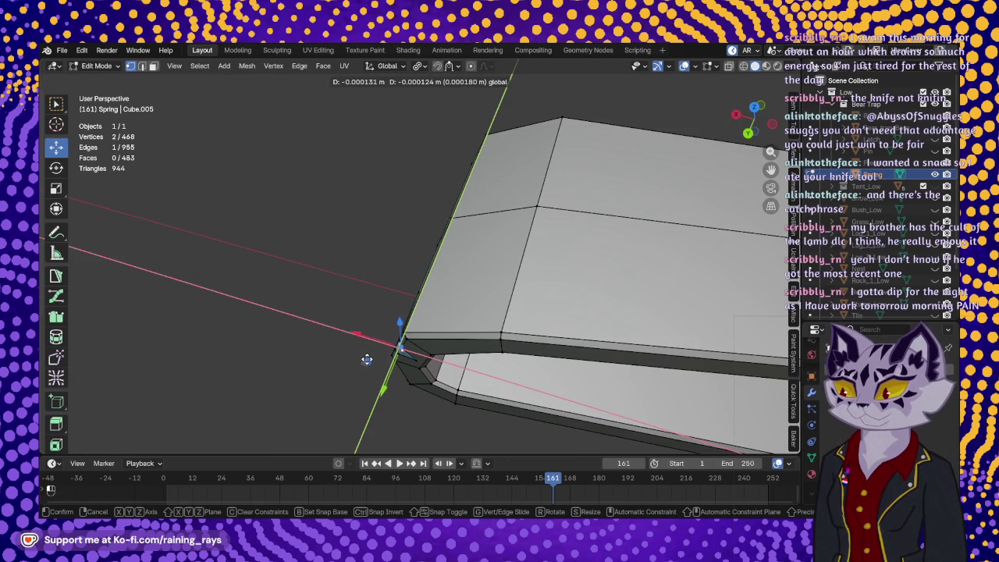
click(369, 359)
Slide the notch vertices inward along Y and lower one slightly along Z.
scroll(370, 358, down, 4)
mouse_move(369, 359)
middle_down()
mouse_move(430, 330)
mouse_move(413, 279)
mouse_move(400, 291)
mouse_move(422, 214)
mouse_move(333, 289)
mouse_move(319, 278)
mouse_move(298, 289)
mouse_move(391, 296)
mouse_move(423, 350)
middle_up()
drag(465, 367, 461, 367)
mouse_move(461, 367)
middle_down()
mouse_move(450, 305)
mouse_move(374, 301)
mouse_move(340, 326)
mouse_move(316, 247)
middle_up()
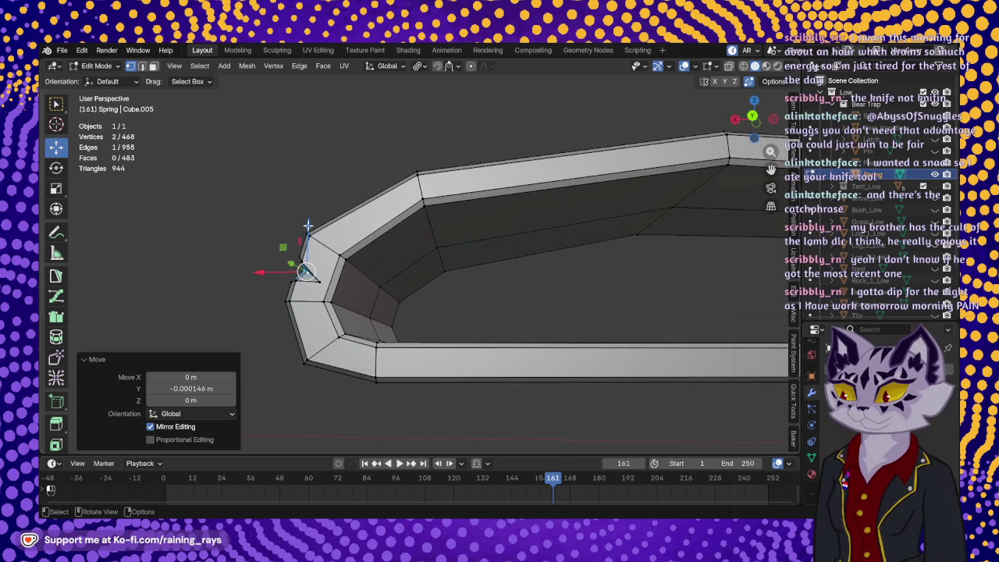
drag(308, 225, 309, 227)
mouse_move(346, 201)
middle_down()
mouse_move(459, 245)
mouse_move(387, 224)
middle_up()
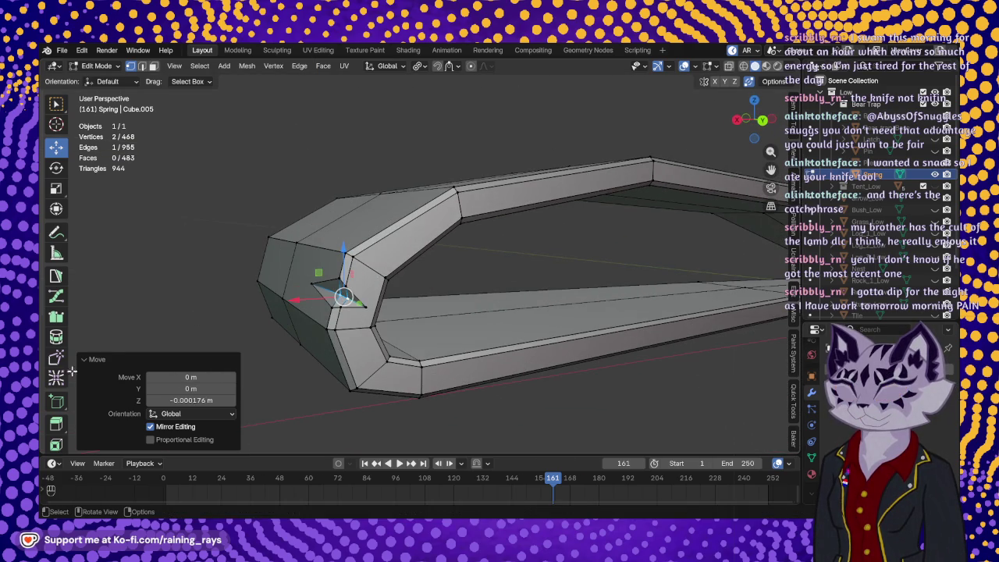
scroll(56, 375, down, 5)
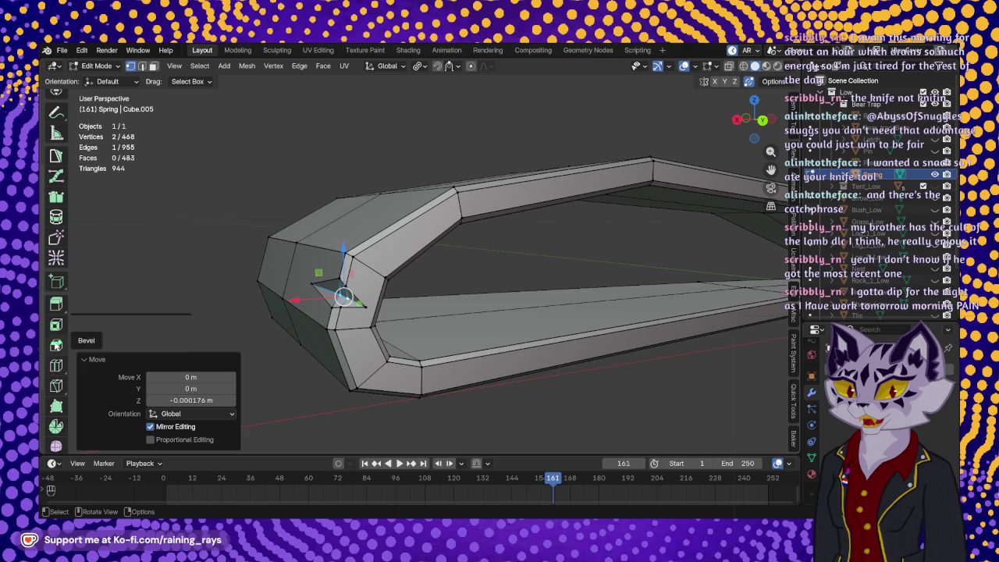
Make a knife cut on the edge of the spring's bend.
click(56, 386)
middle_drag(352, 274, 330, 243)
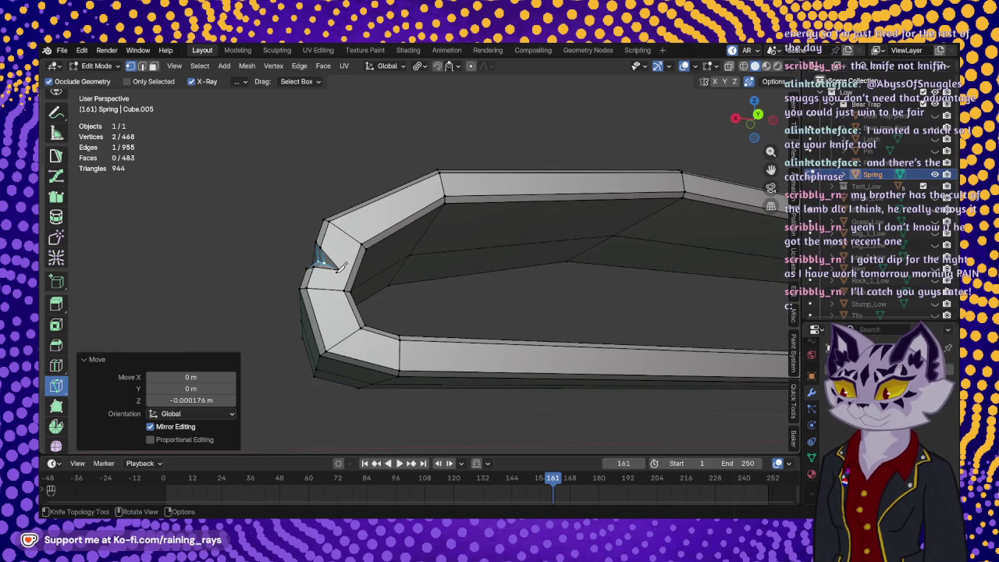
click(362, 243)
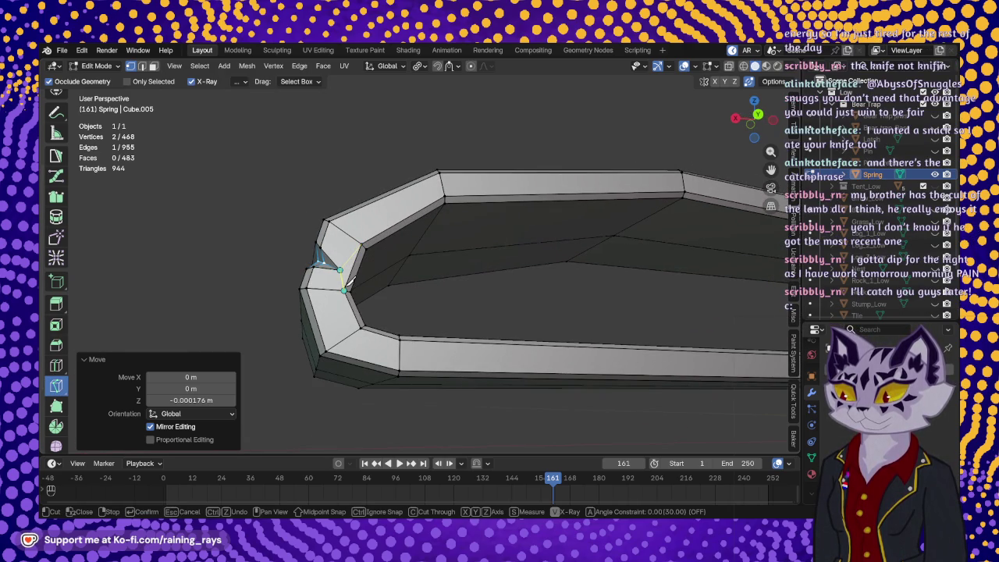
key(Return)
middle_drag(348, 281, 421, 252)
Knife-cut a triangle from the corner vertex to the notch tip and lower edge, then exit Edit Mode.
click(281, 246)
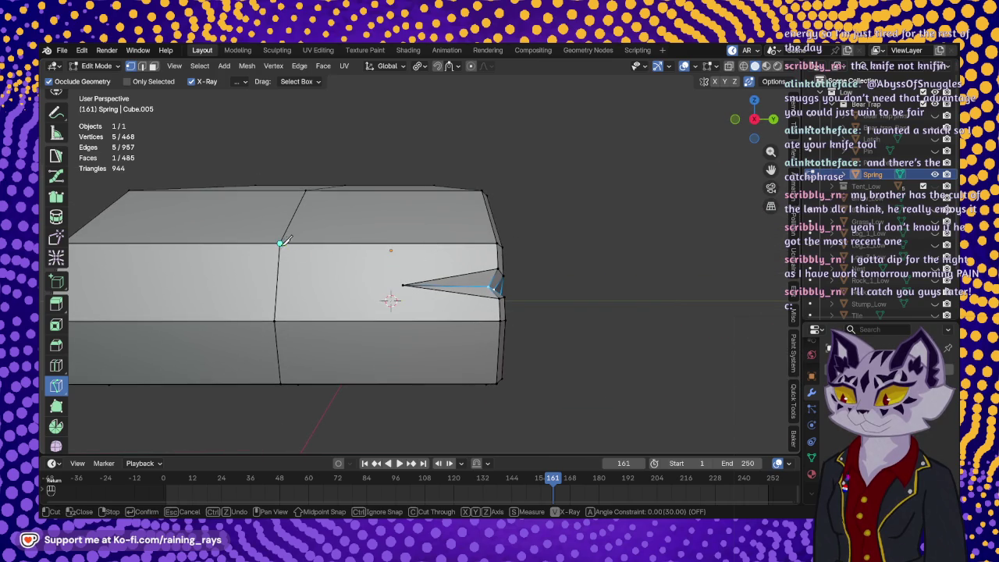
click(403, 285)
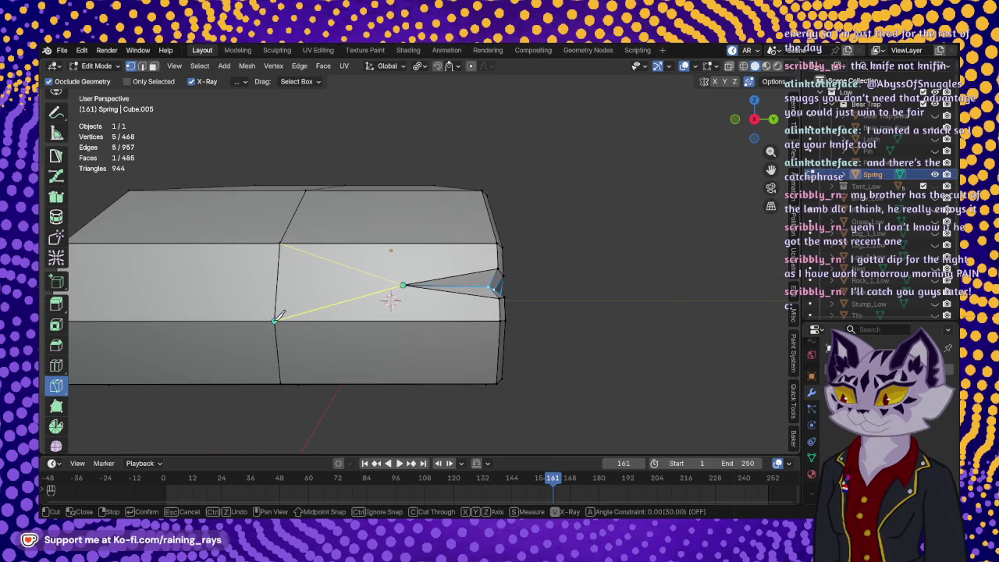
click(275, 320)
key(Return)
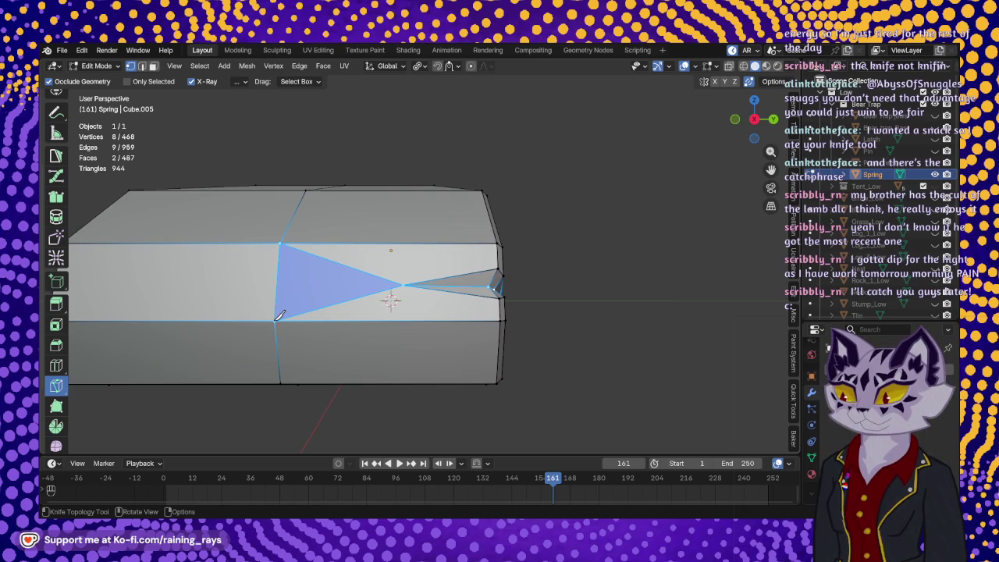
middle_drag(311, 310, 572, 223)
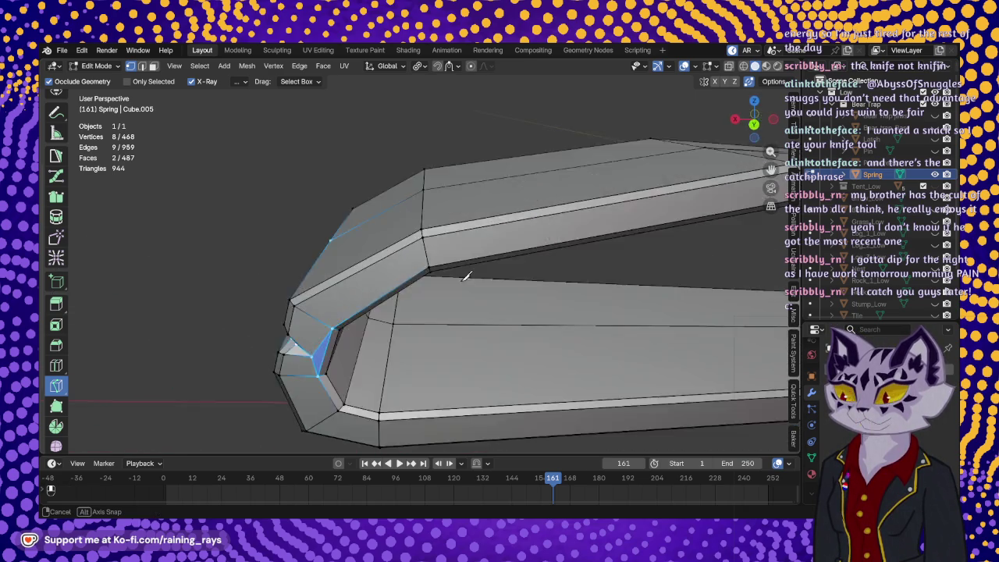
mouse_move(572, 223)
middle_down()
mouse_move(578, 265)
mouse_move(402, 293)
middle_up()
scroll(396, 298, down, 4)
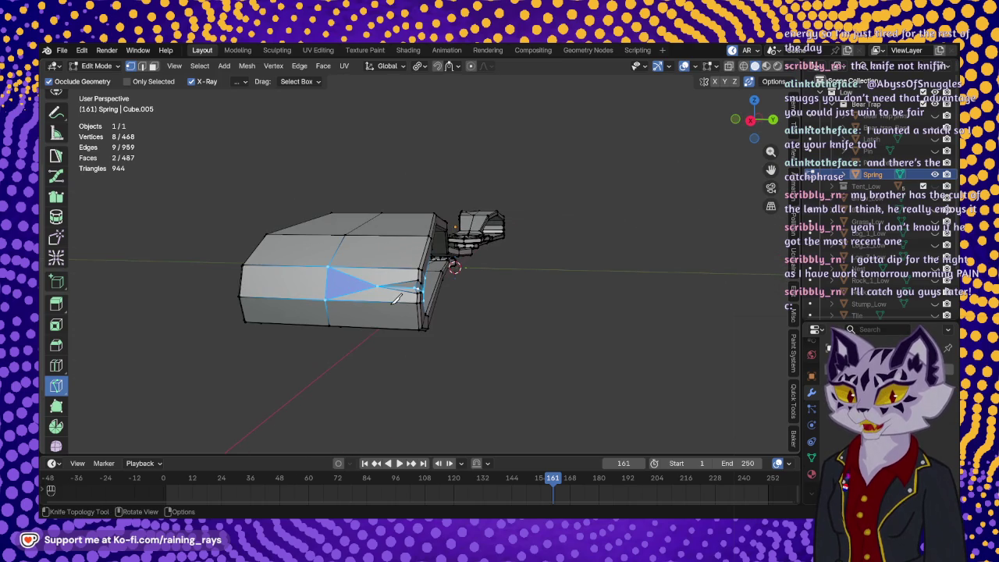
key(Tab)
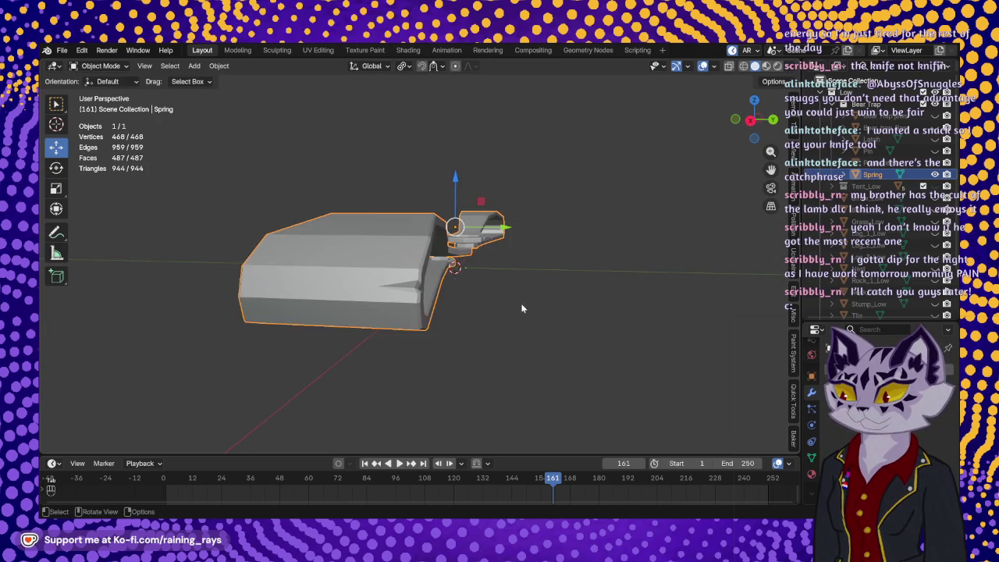
Orbit, pan and zoom the view to frame the Spring's octagonal ring end.
middle_drag(503, 309, 413, 352)
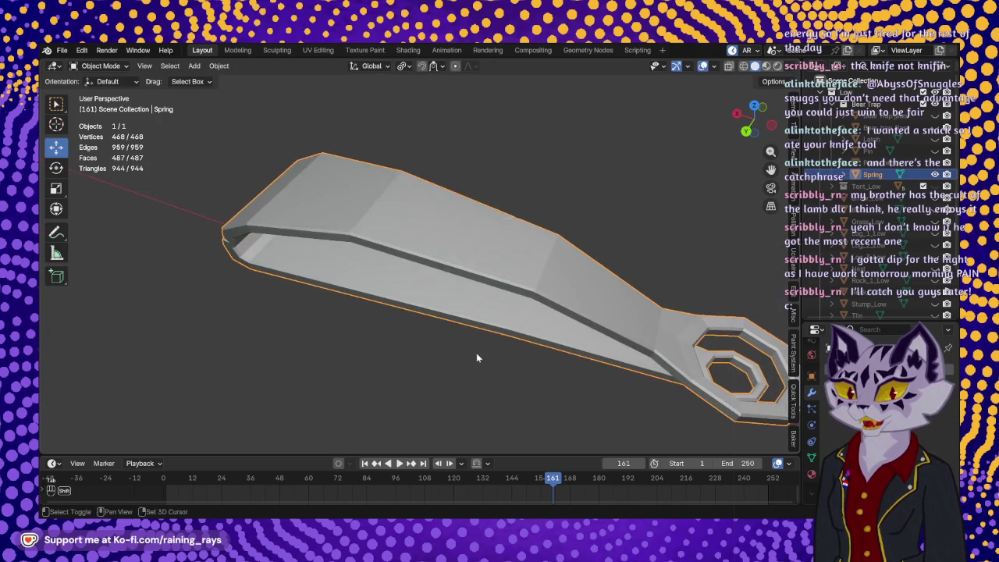
mouse_move(413, 351)
middle_down()
mouse_move(275, 315)
mouse_move(361, 359)
mouse_move(327, 267)
mouse_move(372, 287)
mouse_move(362, 334)
mouse_move(322, 327)
mouse_move(456, 330)
middle_up()
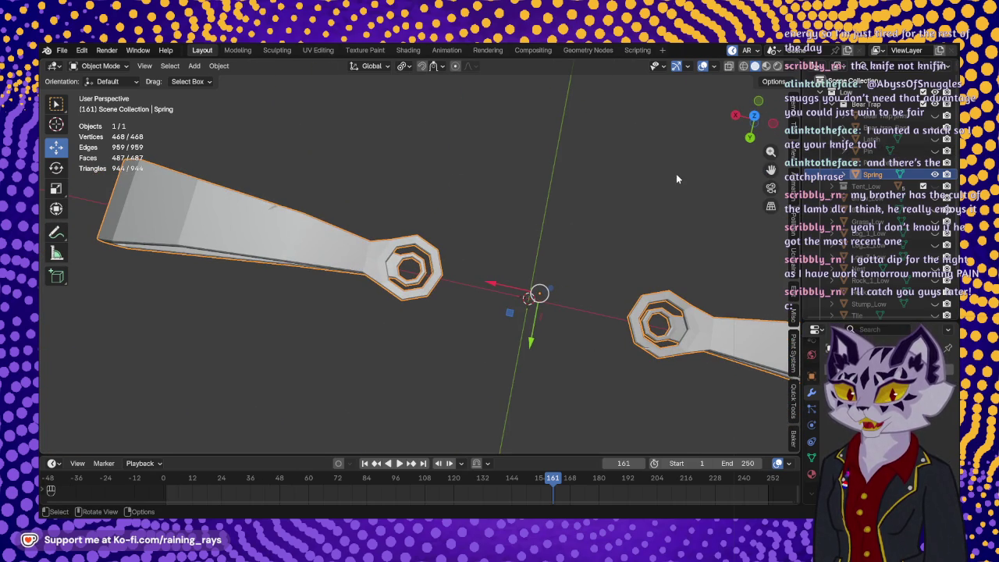
shift+middle_drag(538, 290, 496, 323)
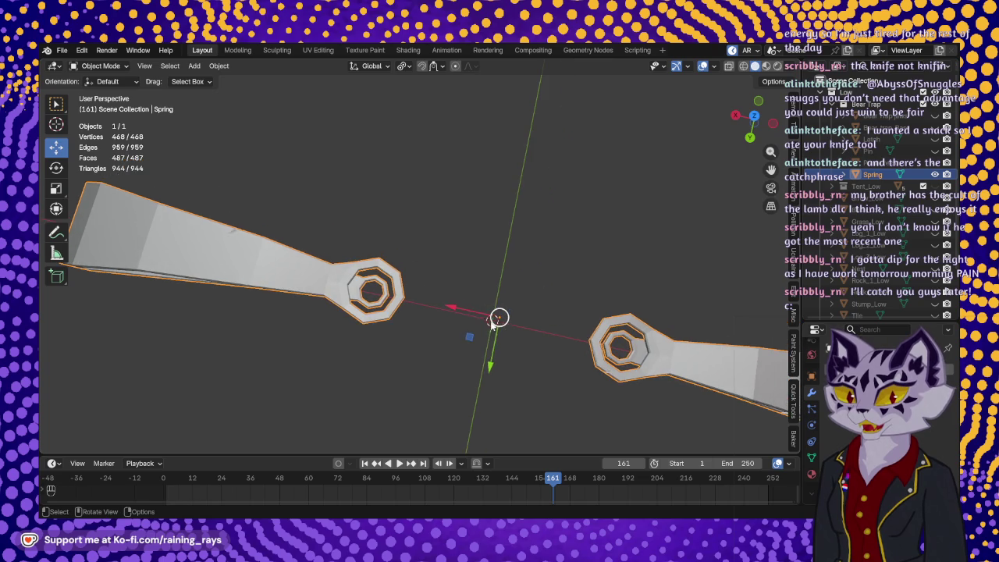
scroll(409, 318, up, 3)
shift+middle_drag(420, 314, 546, 258)
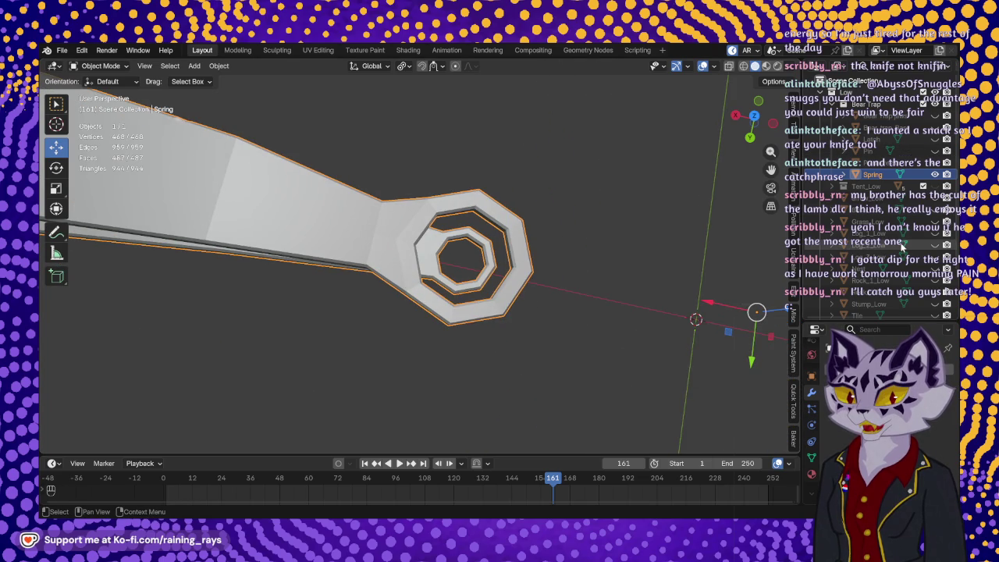
mouse_move(367, 257)
middle_down()
mouse_move(477, 264)
mouse_move(494, 296)
mouse_move(476, 350)
mouse_move(406, 339)
mouse_move(372, 346)
middle_up()
scroll(478, 265, up, 3)
scroll(477, 264, down, 2)
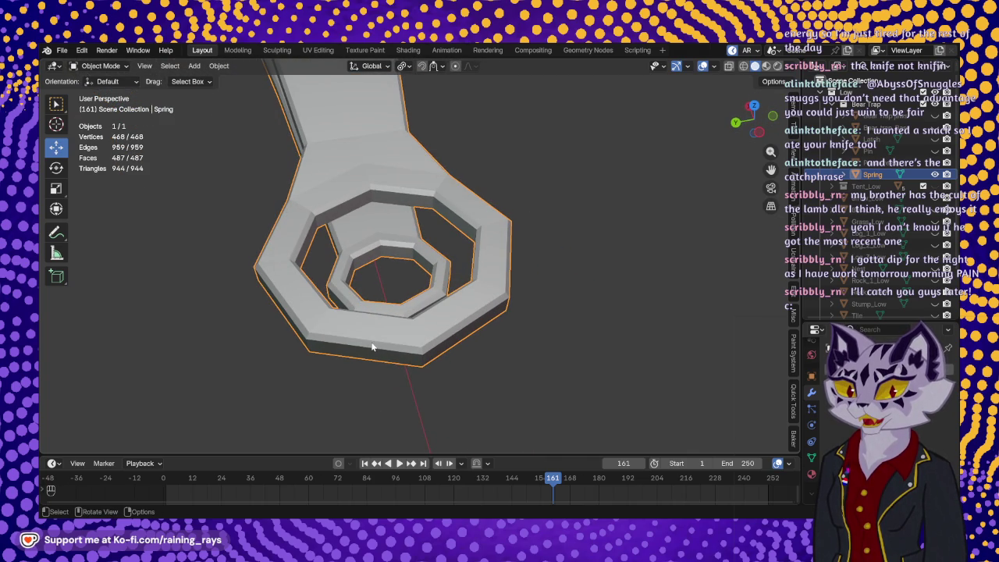
middle_drag(443, 350, 451, 328)
scroll(450, 327, up, 2)
mouse_move(494, 379)
middle_down()
mouse_move(486, 388)
mouse_move(499, 364)
mouse_move(474, 392)
mouse_move(441, 339)
mouse_move(490, 289)
mouse_move(479, 250)
mouse_move(495, 357)
mouse_move(517, 352)
mouse_move(438, 364)
middle_up()
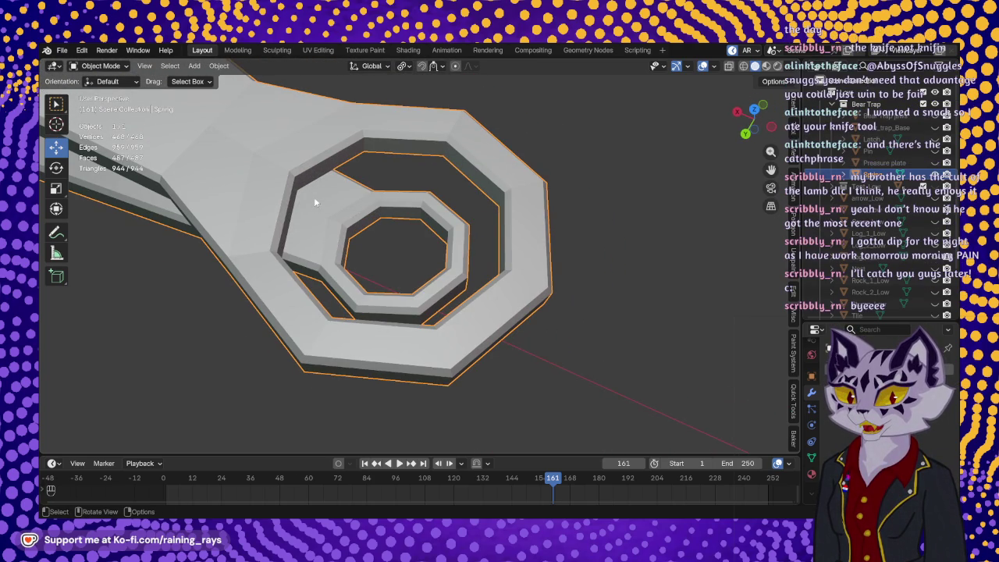
Put the Spring back into Edit Mode with the Knife tool active, centred on the ring.
key(Tab)
key(k)
mouse_move(297, 302)
middle_down()
mouse_move(403, 296)
mouse_move(373, 312)
mouse_move(414, 348)
mouse_move(422, 284)
mouse_move(379, 285)
mouse_move(397, 319)
middle_up()
Knife-cut from the ring's top corner down through an outer-wall point to the bottom vertex.
click(380, 285)
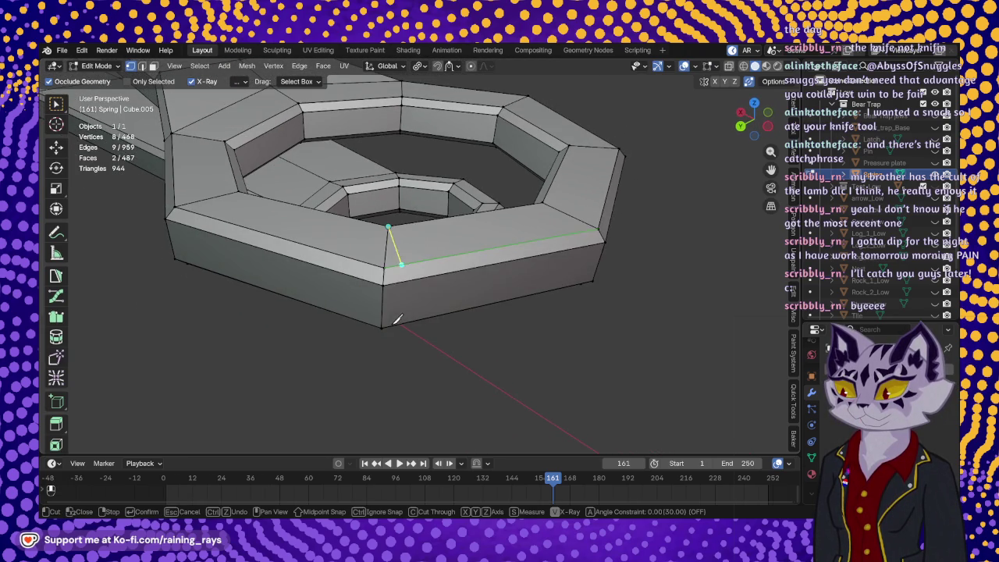
click(409, 263)
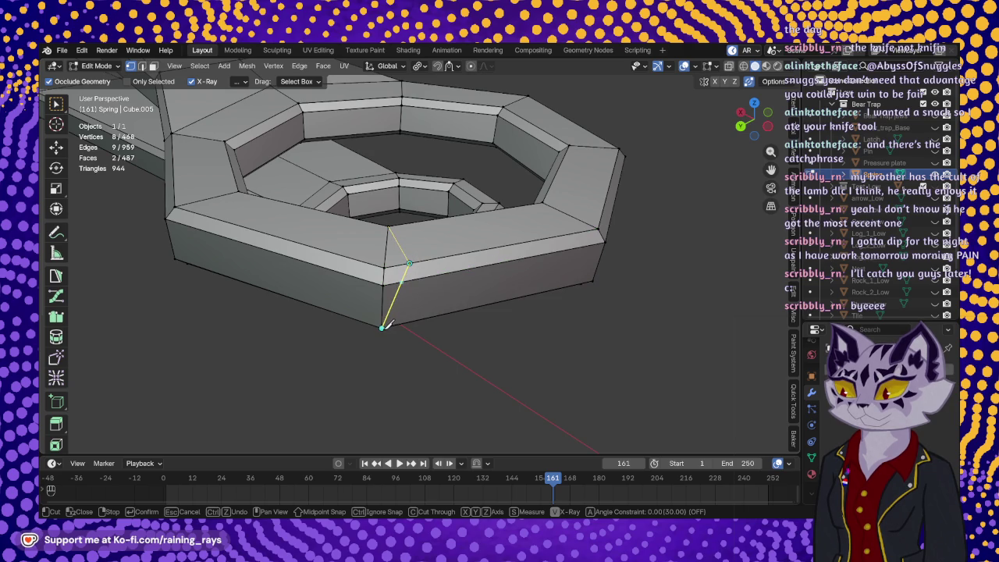
middle_drag(388, 324, 384, 311)
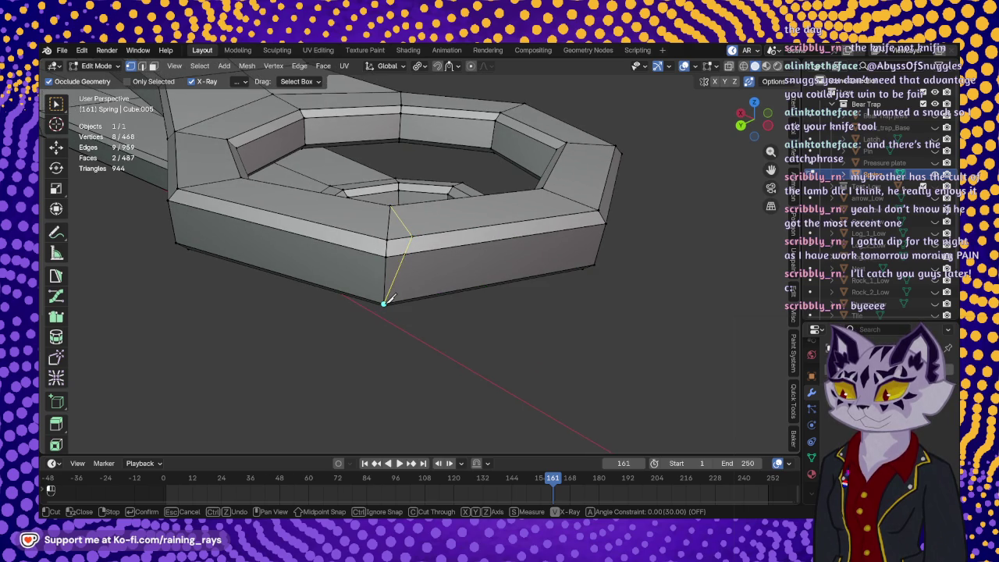
click(384, 302)
key(Return)
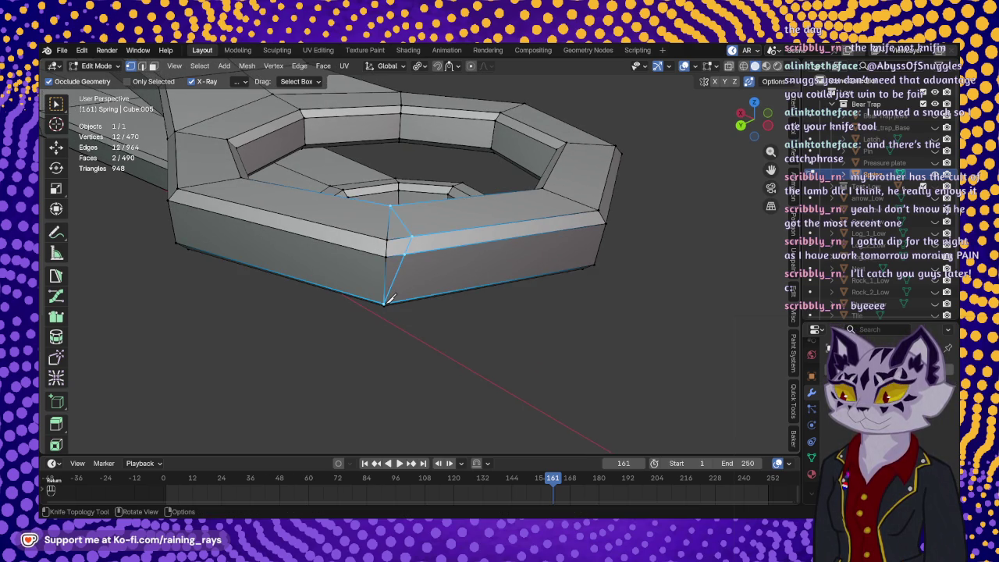
Cut back from the bottom vertex through a second point to the top, completing the notch.
click(384, 302)
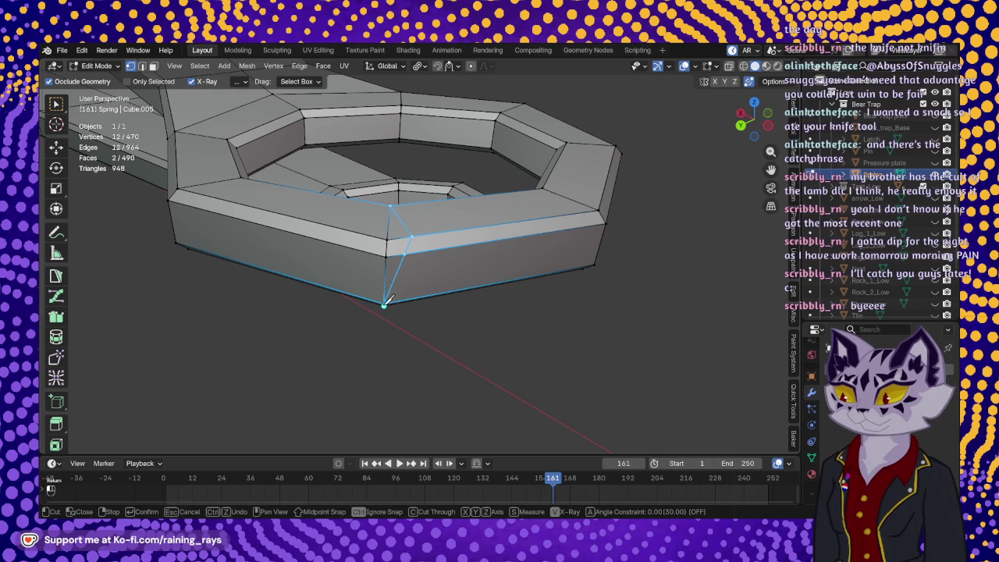
click(366, 234)
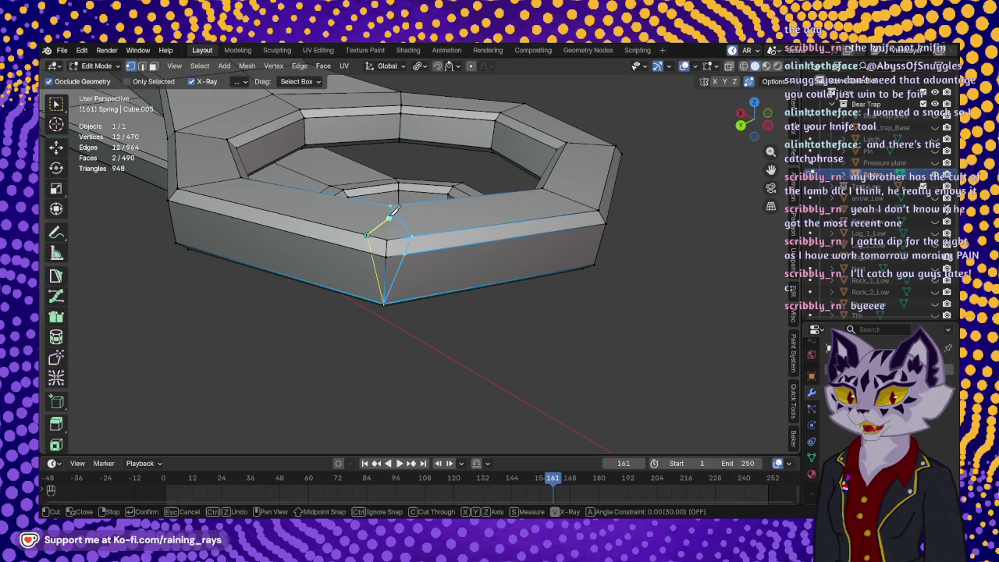
click(391, 205)
key(Return)
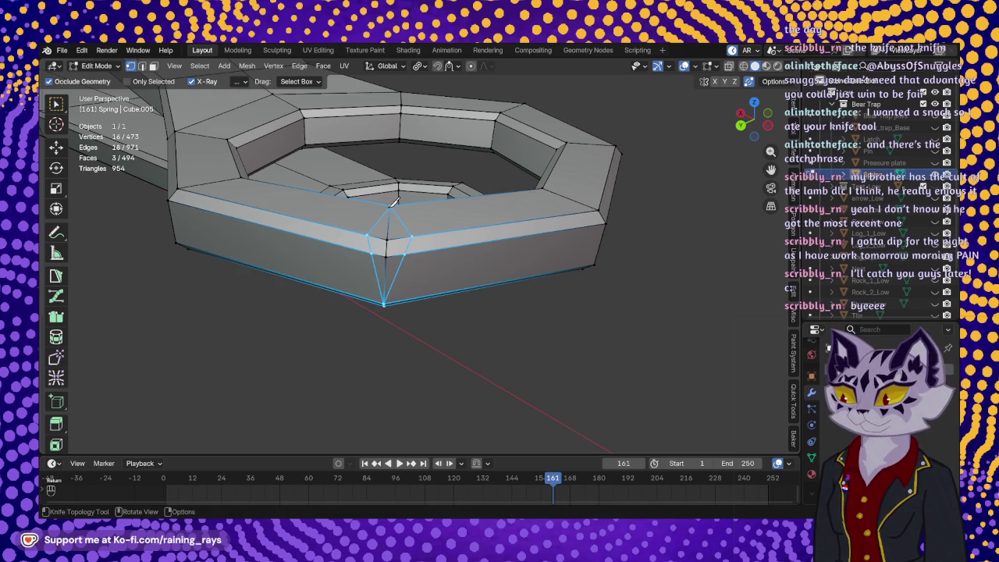
middle_drag(373, 263, 317, 301)
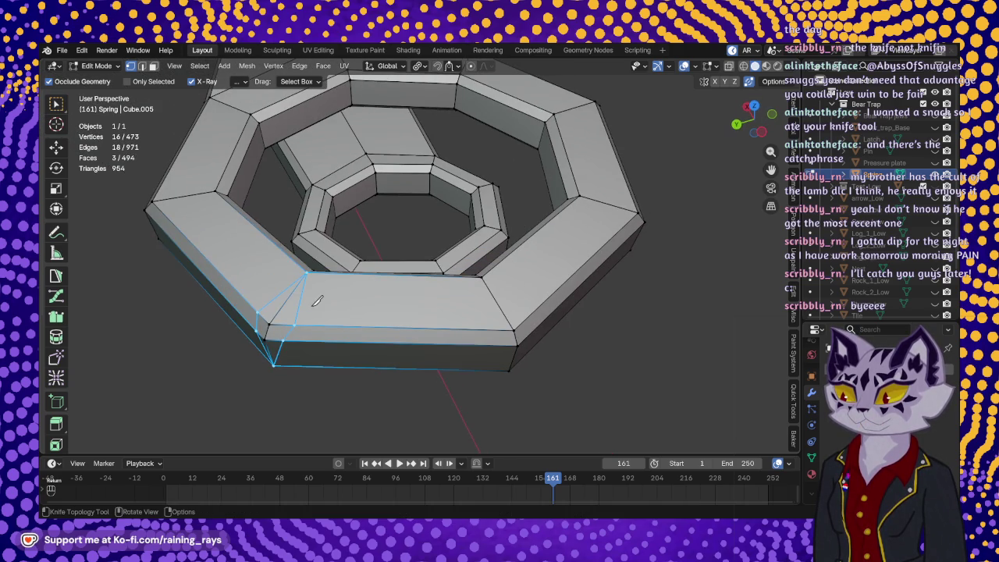
With the Move tool, select the two matching notch vertices on the ring.
click(59, 147)
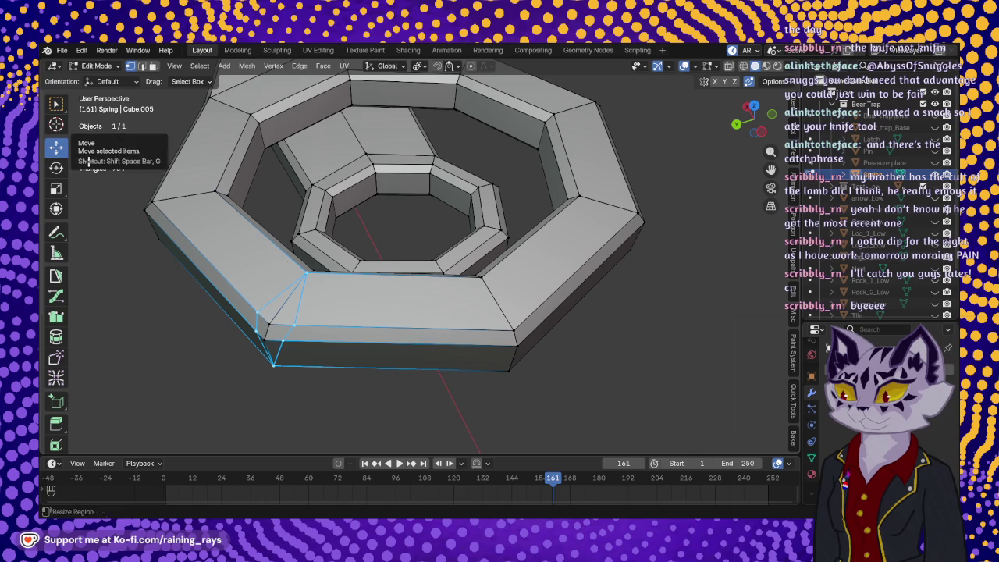
click(267, 323)
shift+click(264, 337)
mouse_move(263, 337)
middle_down()
mouse_move(257, 289)
mouse_move(223, 258)
mouse_move(281, 292)
mouse_move(262, 281)
middle_up()
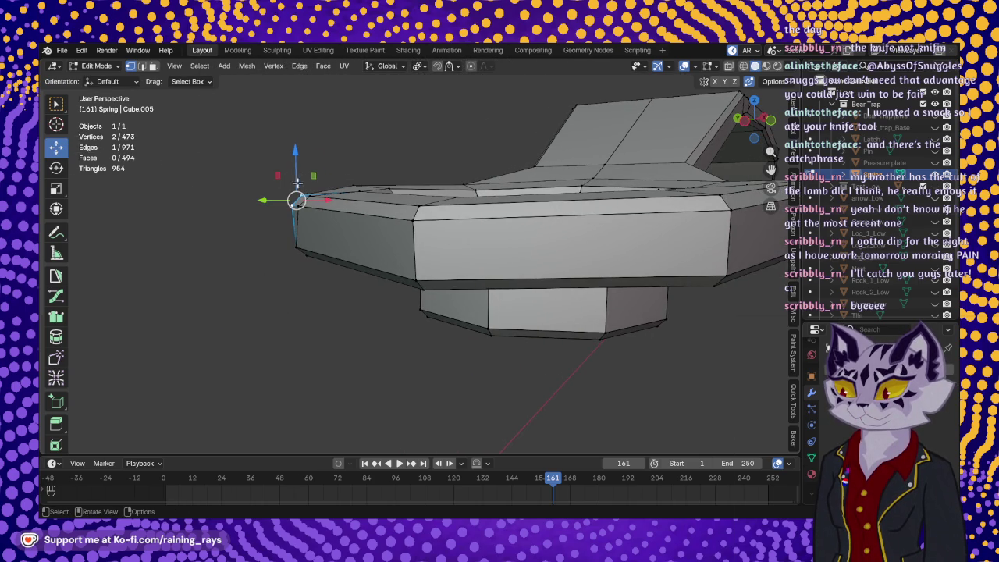
Nudge the selected notch vertices slightly down, sideways and up with the move gizmo.
mouse_move(295, 151)
mouse_down()
mouse_move(294, 211)
mouse_move(260, 217)
mouse_up()
mouse_move(269, 224)
middle_down()
mouse_move(288, 328)
mouse_move(357, 382)
middle_up()
drag(361, 386, 371, 382)
mouse_move(371, 382)
middle_down()
mouse_move(380, 384)
mouse_move(408, 270)
mouse_move(390, 258)
mouse_move(342, 302)
mouse_move(510, 296)
mouse_move(572, 172)
middle_up()
drag(576, 180, 565, 145)
mouse_move(565, 144)
middle_down()
mouse_move(457, 350)
mouse_move(367, 281)
mouse_move(433, 343)
mouse_move(475, 408)
mouse_move(657, 341)
mouse_move(328, 352)
mouse_move(470, 361)
mouse_move(494, 196)
mouse_move(548, 270)
mouse_move(529, 321)
mouse_move(546, 397)
mouse_move(398, 382)
mouse_move(345, 302)
mouse_move(258, 339)
mouse_move(374, 284)
mouse_move(389, 321)
mouse_move(417, 250)
mouse_move(326, 350)
mouse_move(261, 373)
mouse_move(295, 385)
mouse_move(471, 372)
middle_up()
Check the whole spring in Object Mode, then return to Edit Mode at the ring end.
key(Tab)
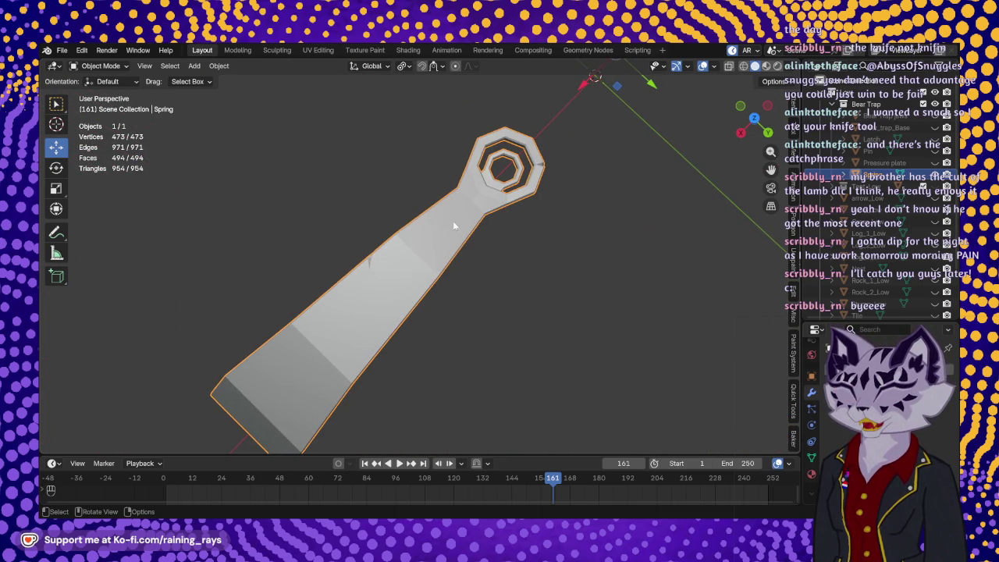
mouse_move(469, 281)
middle_down()
mouse_move(416, 276)
mouse_move(358, 326)
mouse_move(419, 185)
mouse_move(325, 281)
middle_up()
key(Tab)
scroll(435, 279, up, 2)
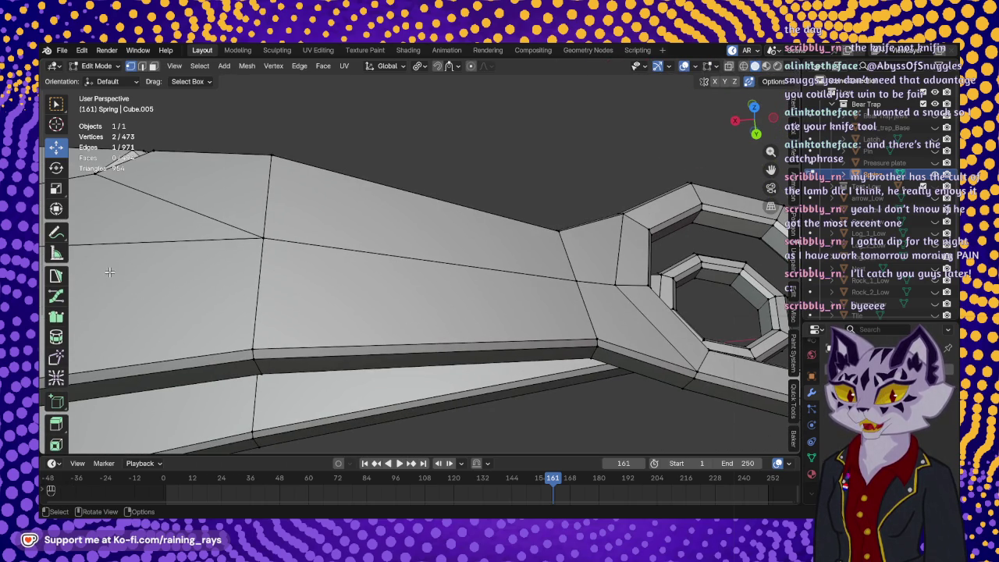
scroll(53, 271, down, 2)
scroll(53, 271, down, 3)
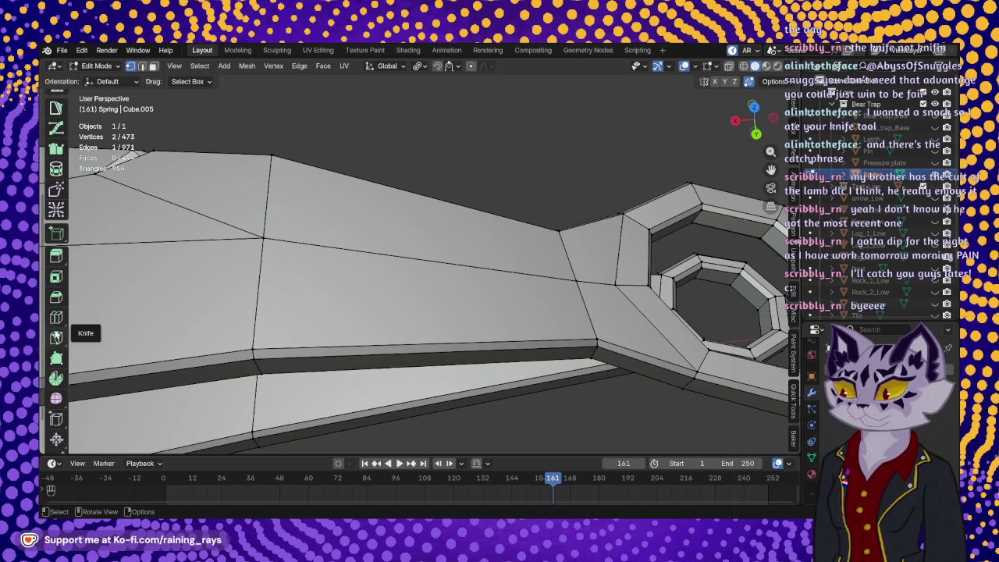
Knife-cut a small notch outline into the spring arm's bevelled edge.
click(56, 338)
mouse_move(406, 351)
middle_down()
mouse_move(407, 332)
mouse_move(461, 297)
middle_up()
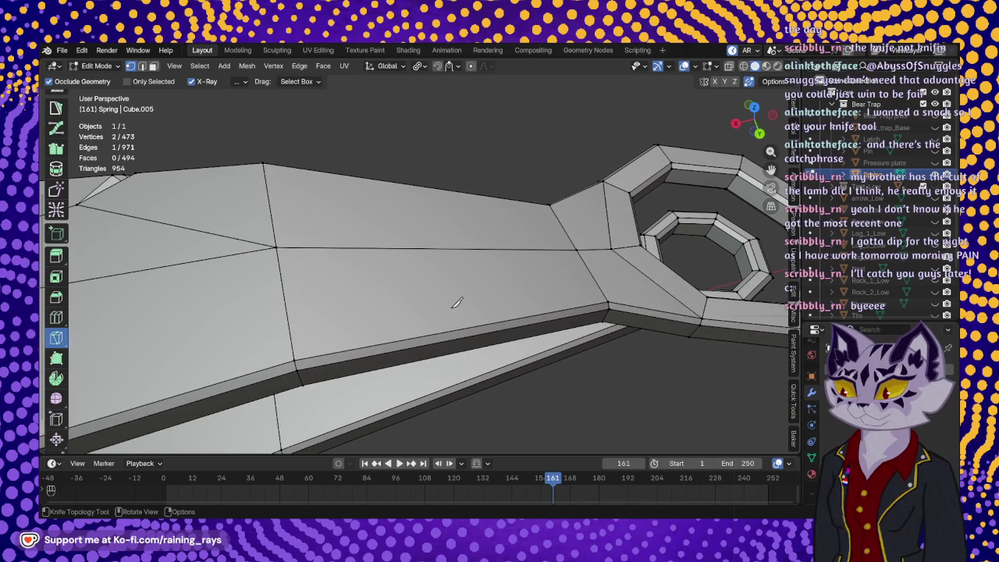
click(450, 308)
click(403, 349)
mouse_move(403, 349)
middle_down()
mouse_move(417, 292)
mouse_move(424, 328)
mouse_move(408, 219)
middle_up()
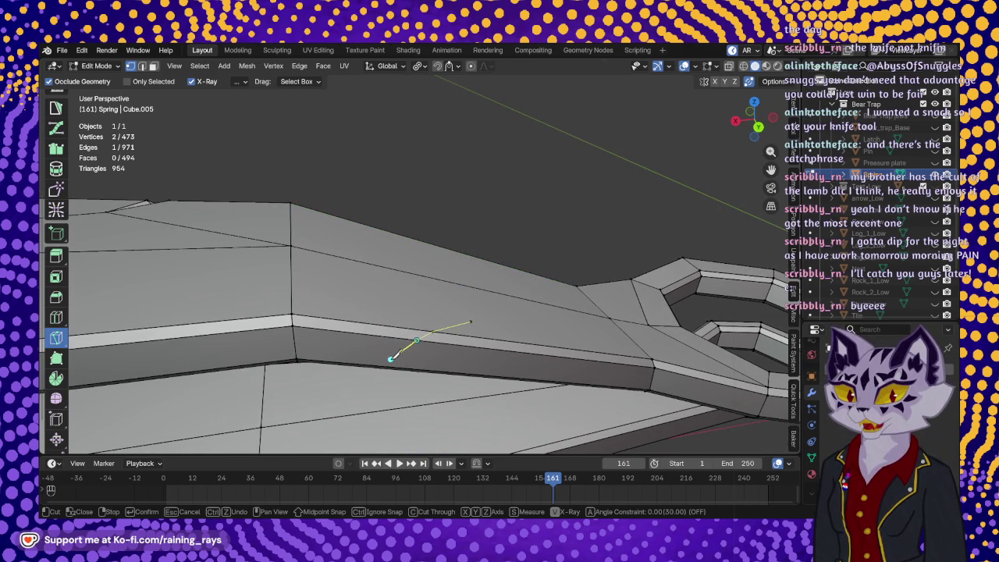
click(387, 356)
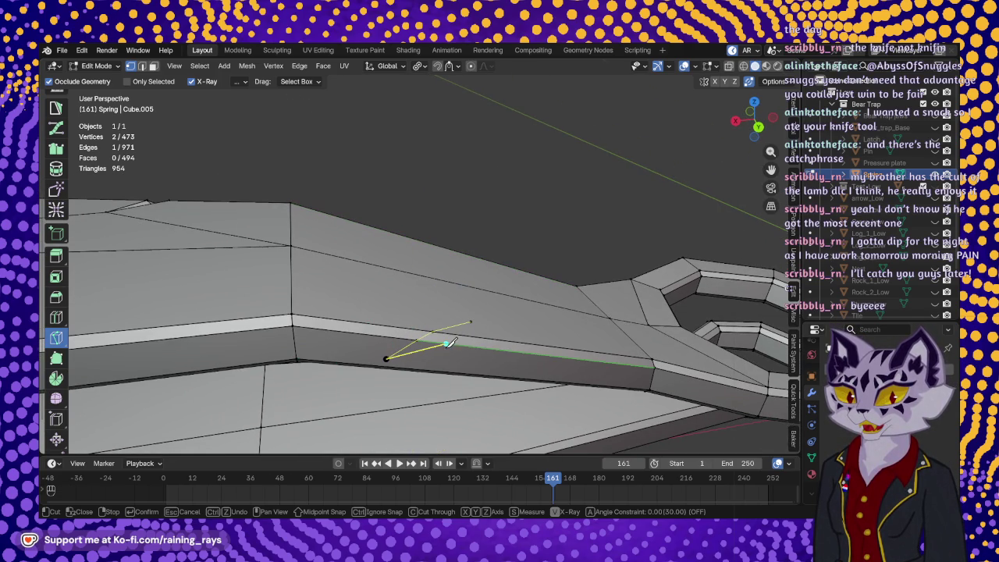
click(462, 333)
click(471, 320)
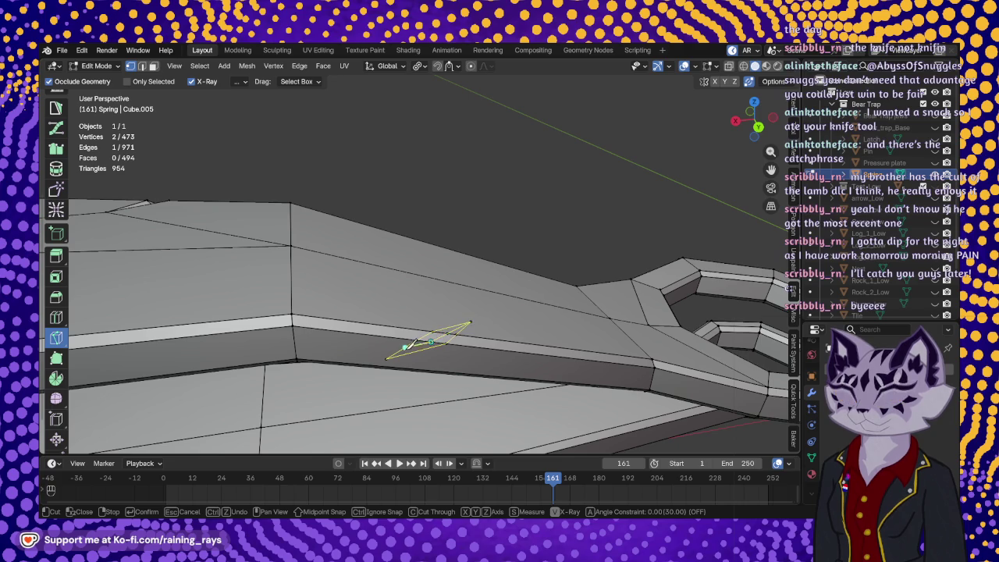
key(Return)
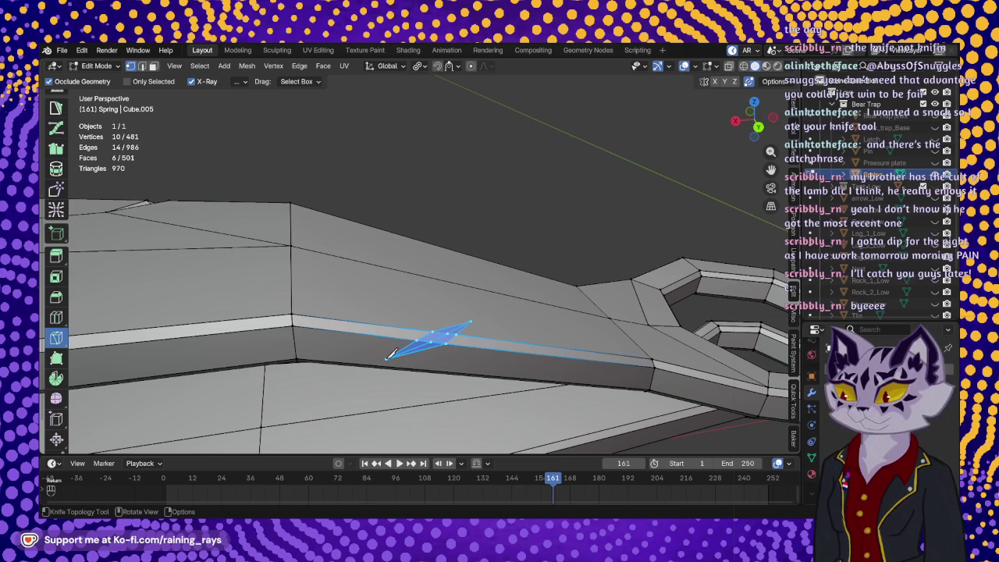
Cut from the beam's corner vertex through the notch to the far beam corner.
mouse_move(470, 332)
middle_down()
mouse_move(468, 301)
mouse_move(484, 351)
mouse_move(363, 116)
middle_up()
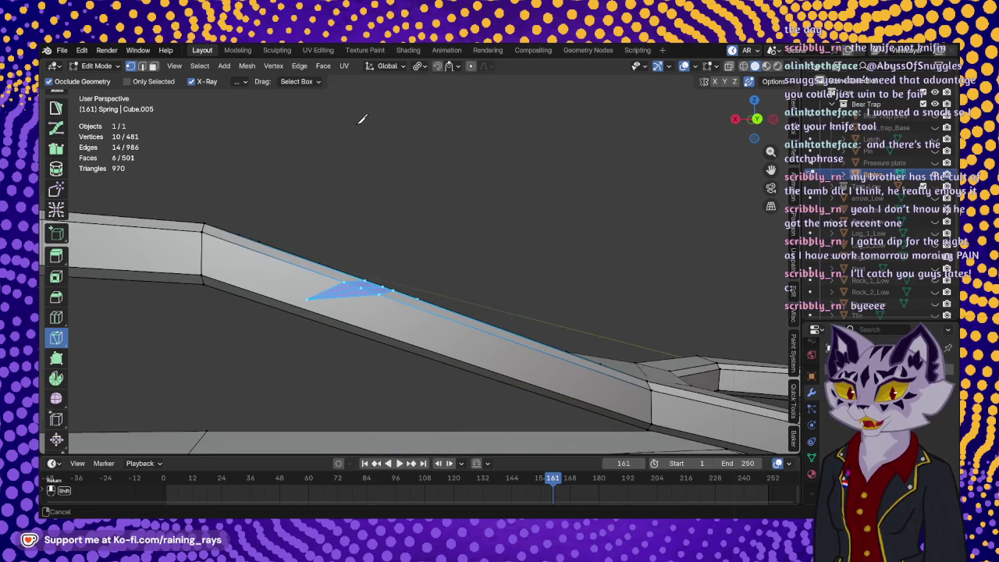
middle_drag(428, 231, 412, 138)
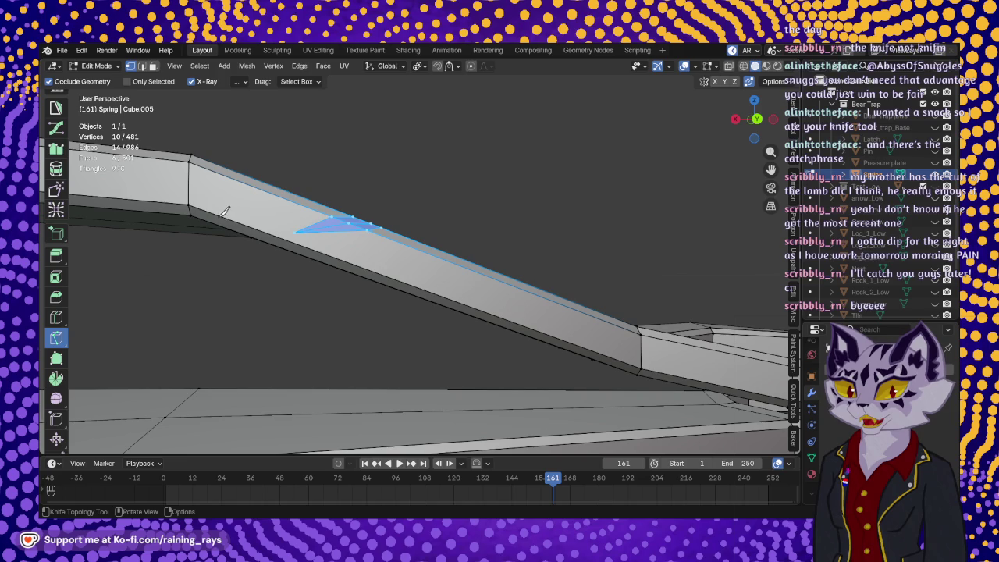
click(189, 205)
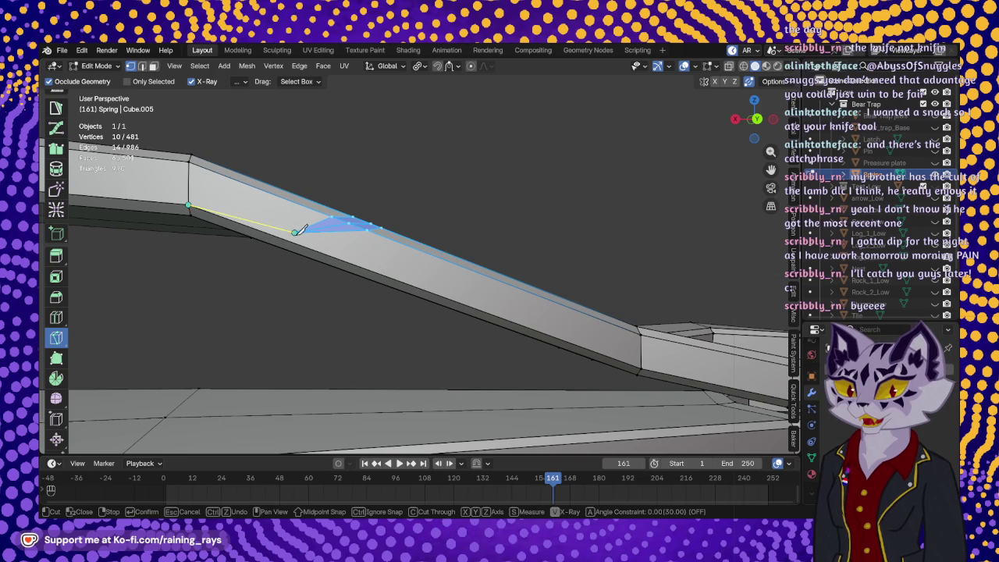
click(294, 231)
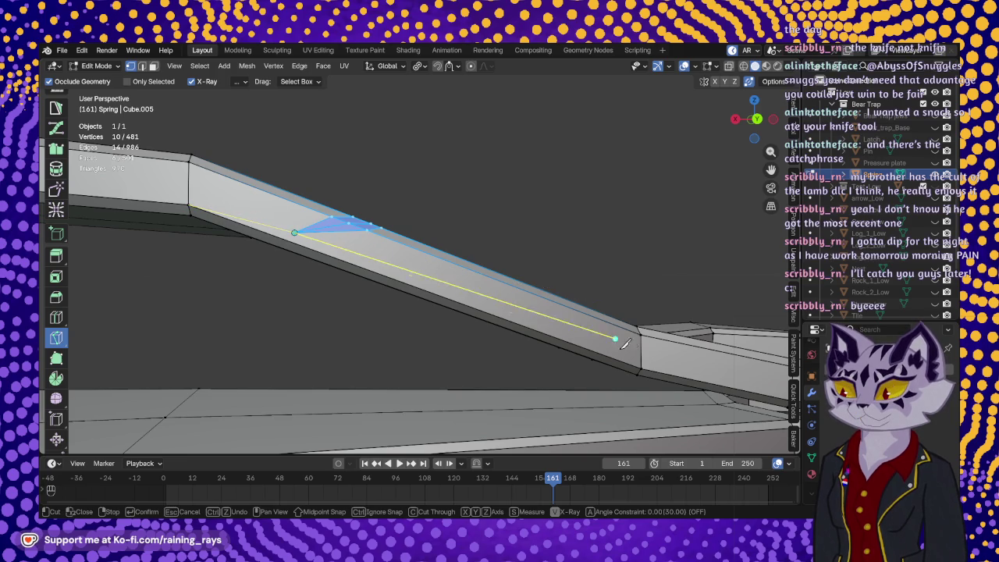
click(640, 368)
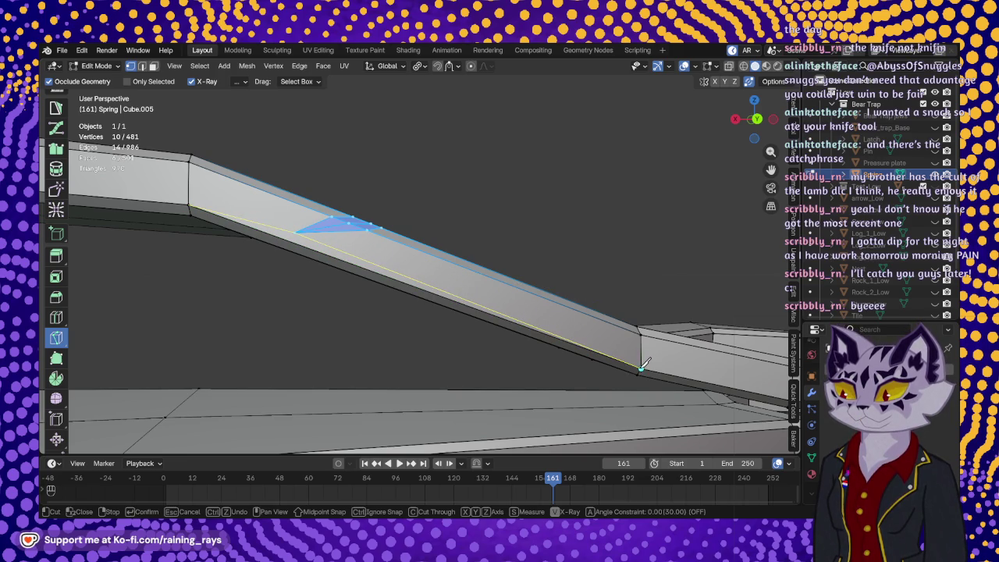
key(Return)
Add a diagonal cut from the arm's top vertex through the notch tip to the lower vertex.
scroll(640, 369, up, 5)
mouse_move(417, 398)
middle_down()
mouse_move(483, 287)
mouse_move(226, 304)
middle_up()
scroll(482, 287, down, 3)
scroll(318, 227, up, 2)
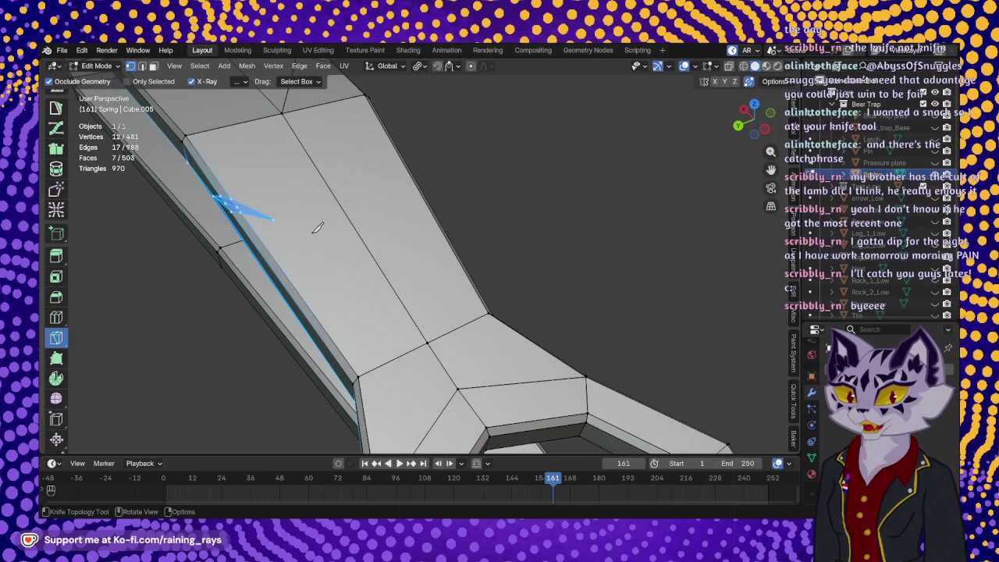
click(281, 114)
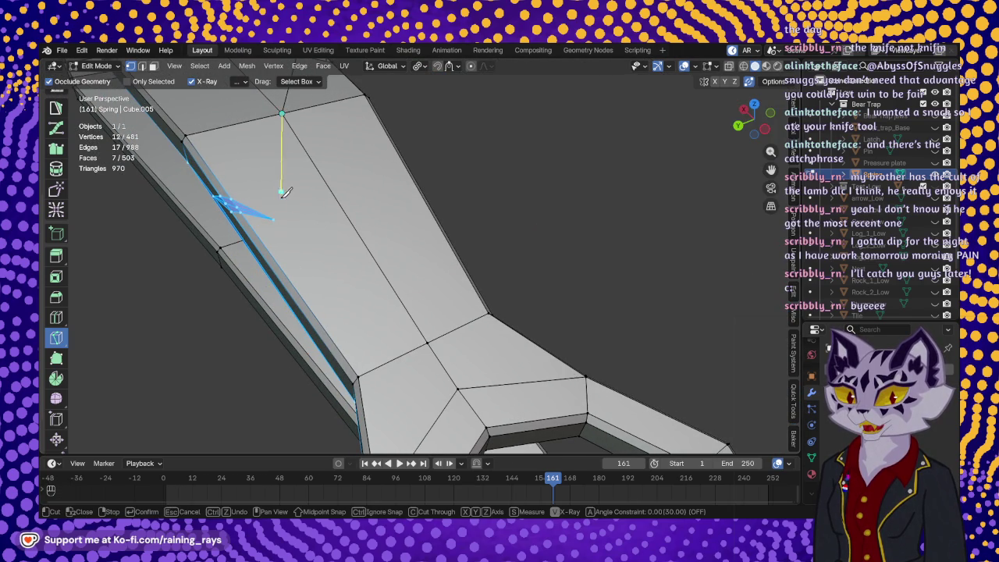
click(274, 217)
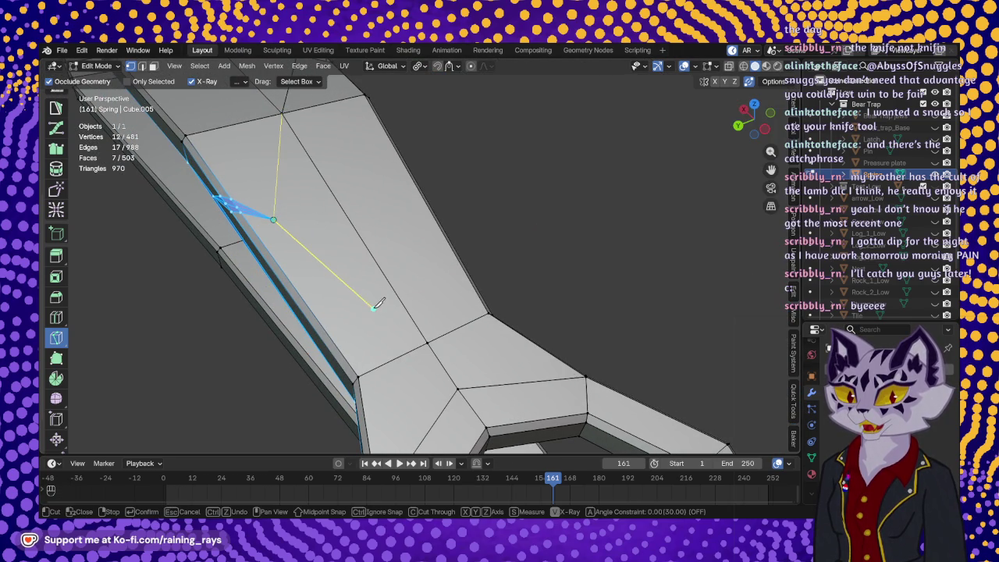
click(427, 341)
key(Return)
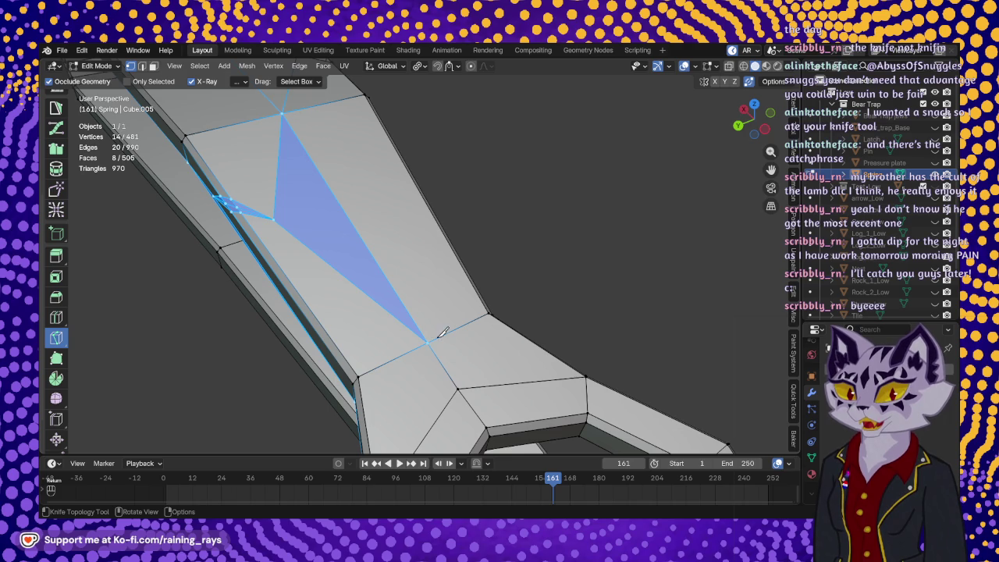
middle_drag(432, 338, 438, 259)
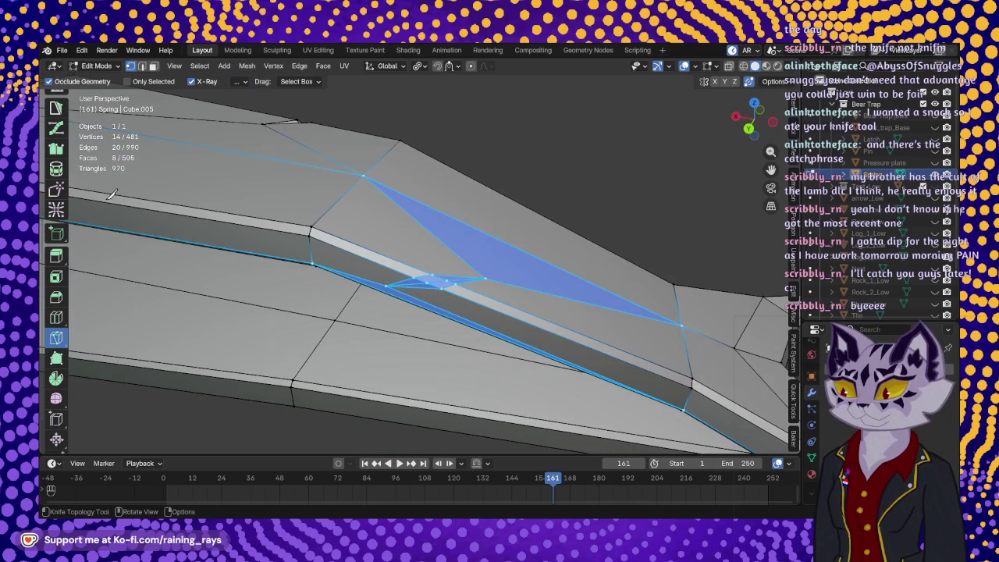
scroll(56, 187, up, 4)
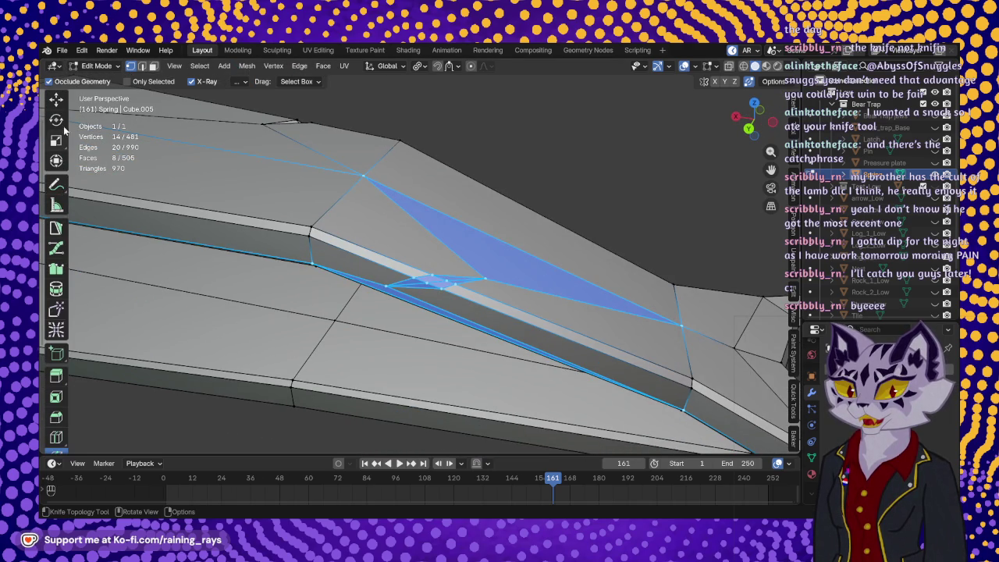
Select the notch's inner edge and nudge it down in Z and inward to Y -0.000132 m.
click(56, 100)
scroll(416, 307, up, 2)
scroll(417, 306, up, 2)
click(398, 308)
middle_drag(394, 313, 452, 204)
drag(453, 206, 456, 214)
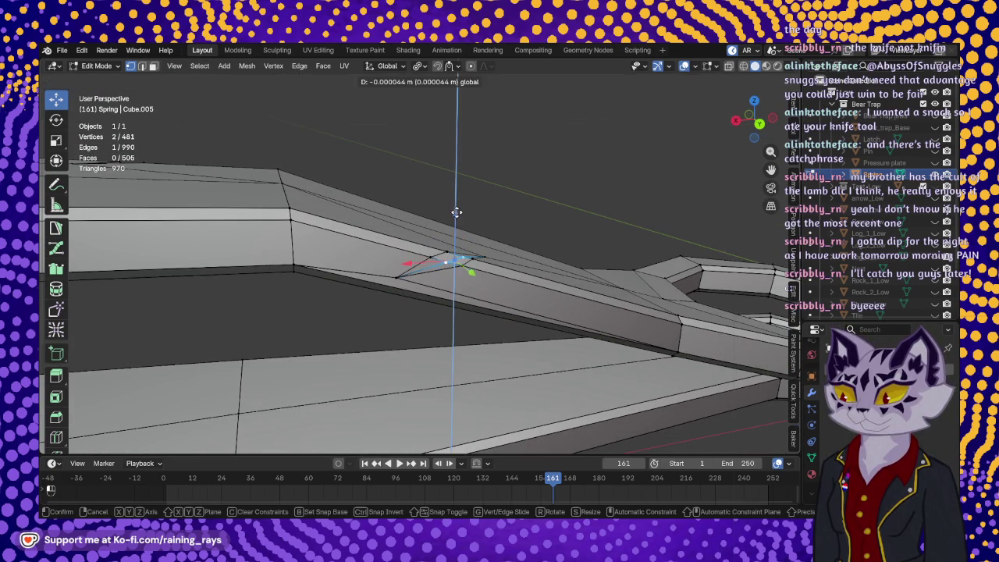
middle_drag(457, 214, 467, 292)
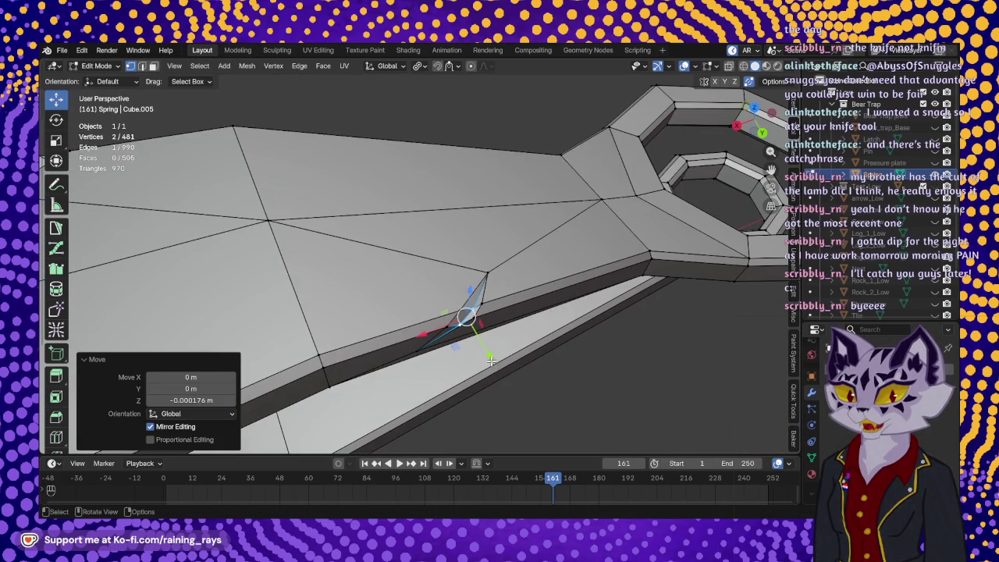
drag(490, 358, 476, 354)
middle_drag(476, 354, 521, 303)
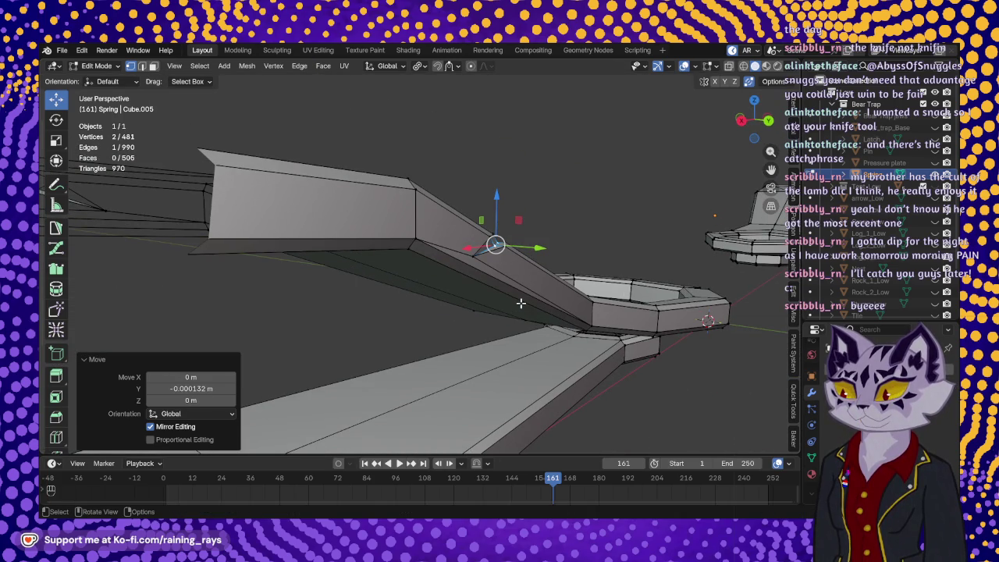
Zoom in to inspect the deepened notch, then return the Spring to Object Mode.
key(KP_Decimal)
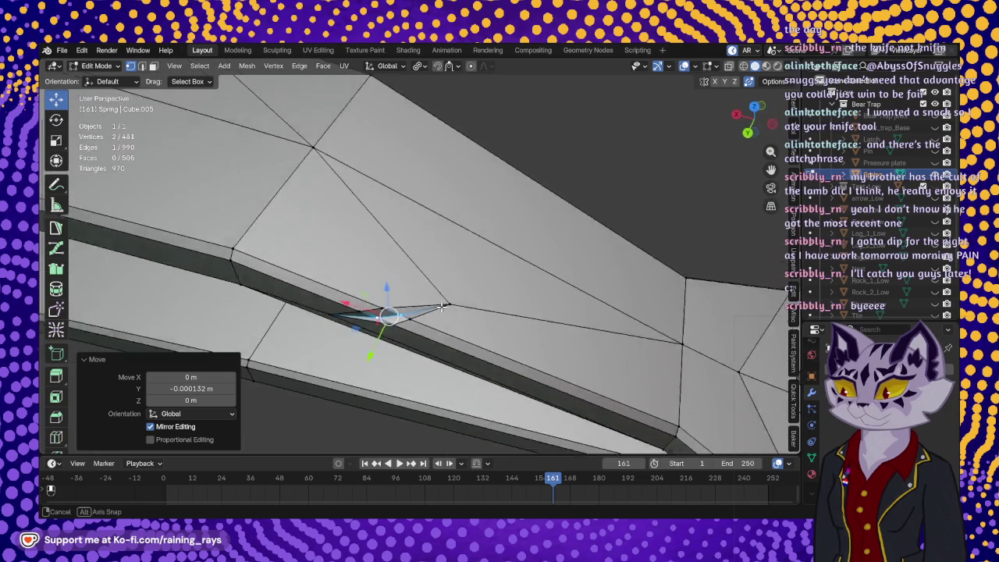
mouse_move(409, 295)
middle_down()
mouse_move(424, 270)
mouse_move(376, 266)
mouse_move(472, 288)
mouse_move(360, 284)
mouse_move(500, 291)
mouse_move(448, 268)
mouse_move(484, 196)
mouse_move(457, 292)
middle_up()
scroll(425, 270, down, 5)
key(Tab)
scroll(491, 292, down, 3)
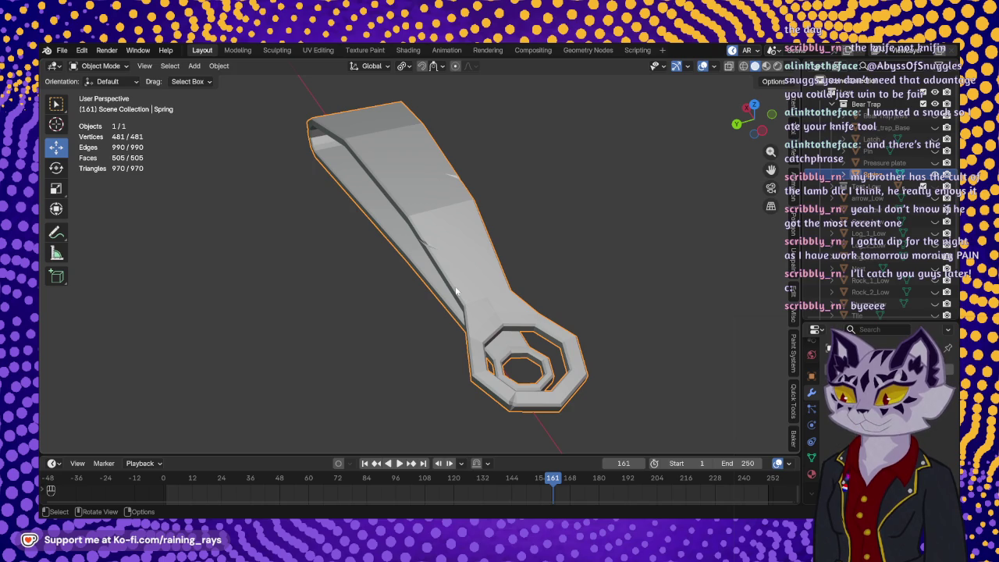
View the finished notched spring, then unhide the Pressure plate in the Outliner.
mouse_move(516, 284)
middle_down()
mouse_move(405, 340)
mouse_move(459, 263)
mouse_move(372, 278)
mouse_move(507, 306)
middle_up()
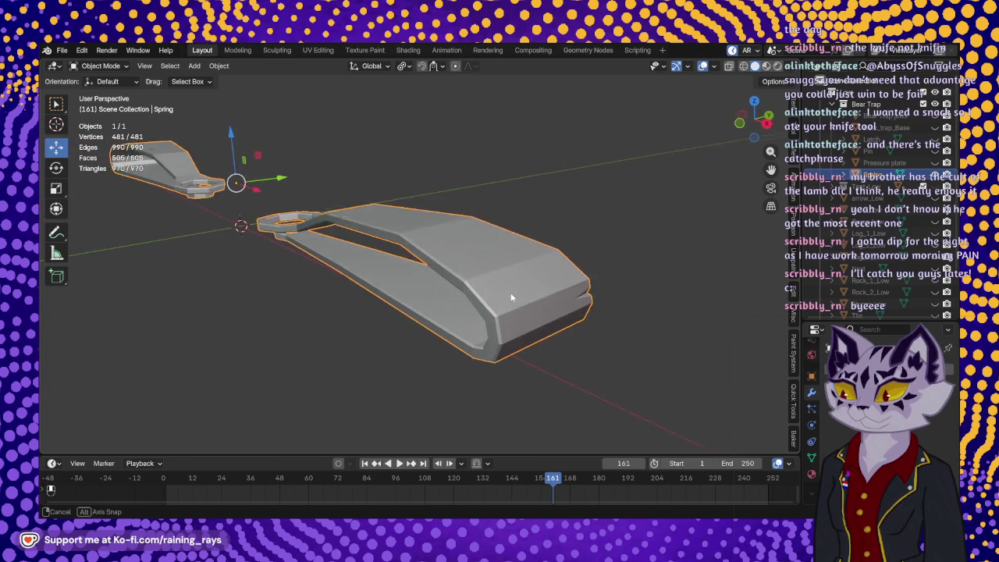
key(Tab)
key(Tab)
scroll(561, 265, down, 4)
click(935, 162)
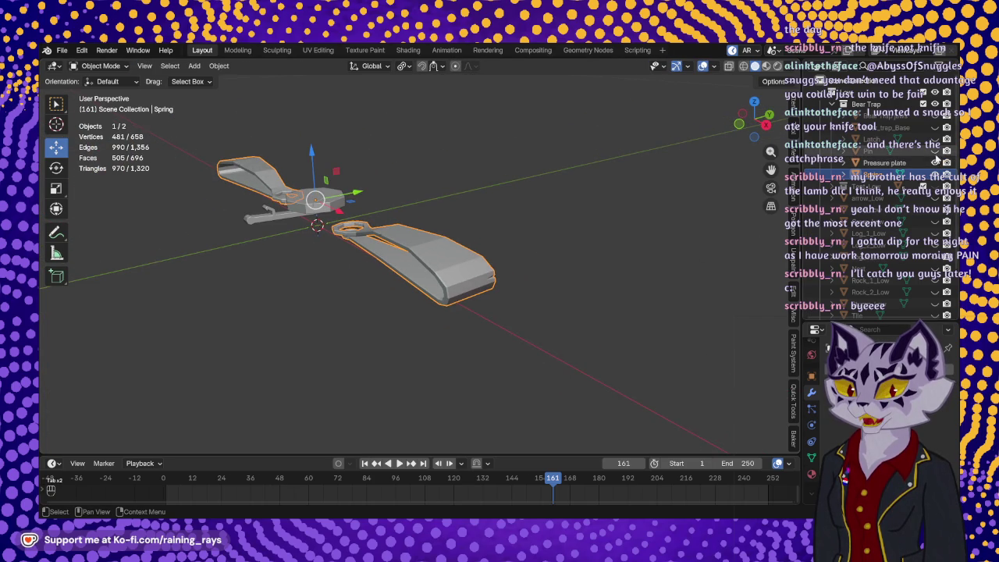
Unhide the latch, base and jaws, deselect everything, and view the assembled trap from above.
click(935, 139)
click(935, 127)
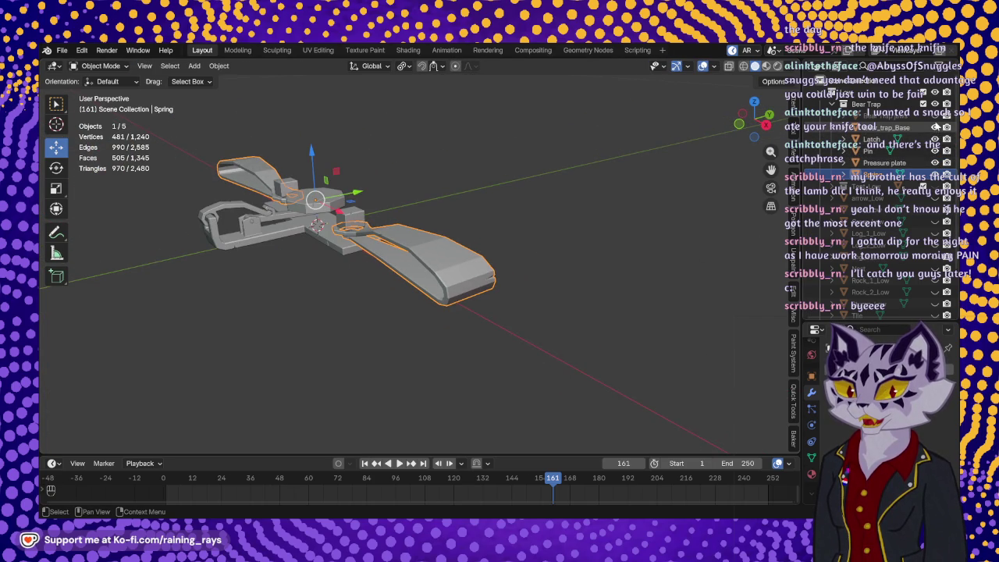
click(935, 115)
click(548, 260)
mouse_move(548, 259)
middle_down()
mouse_move(648, 320)
mouse_move(505, 328)
mouse_move(409, 347)
mouse_move(472, 373)
mouse_move(412, 339)
middle_up()
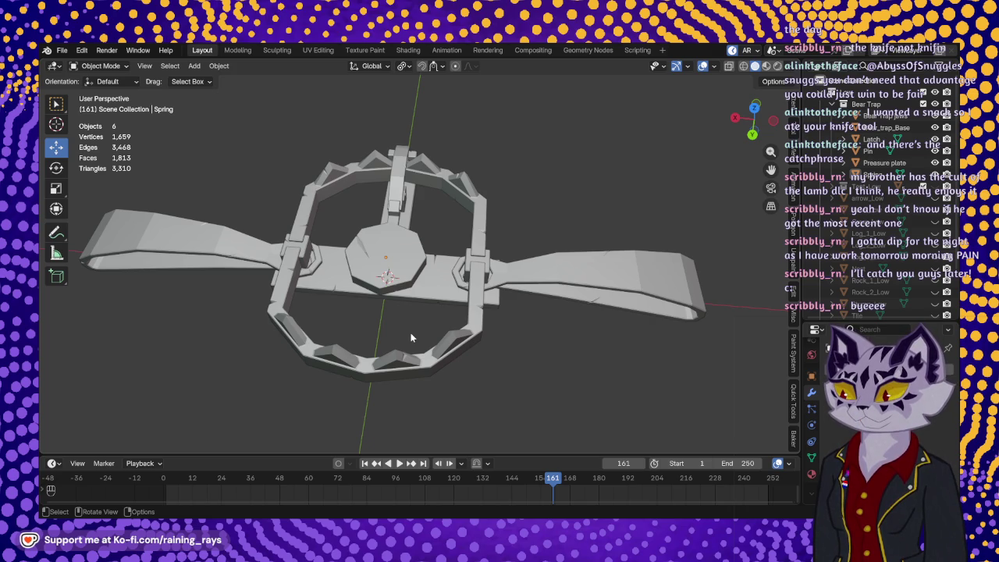
scroll(417, 318, down, 6)
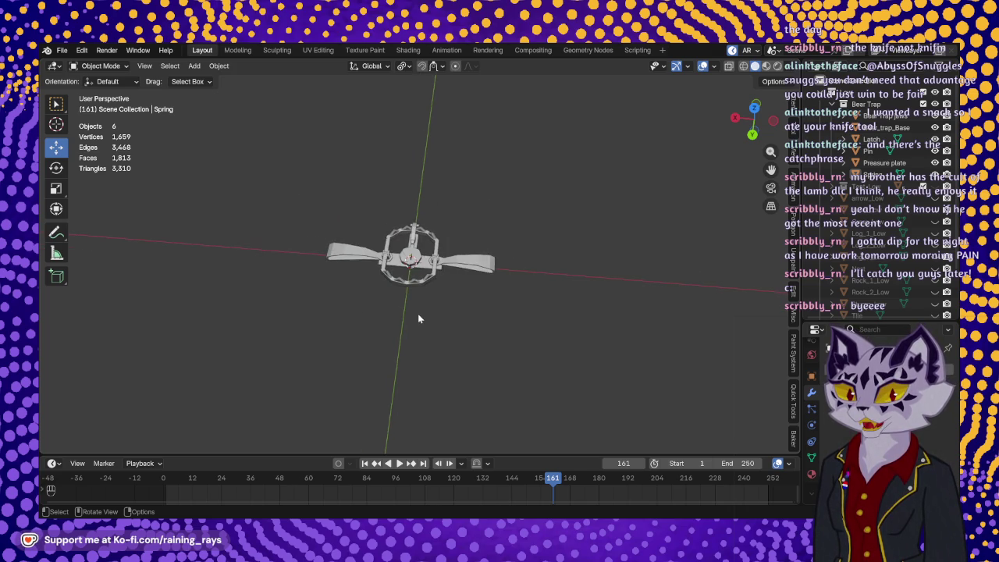
scroll(418, 318, down, 2)
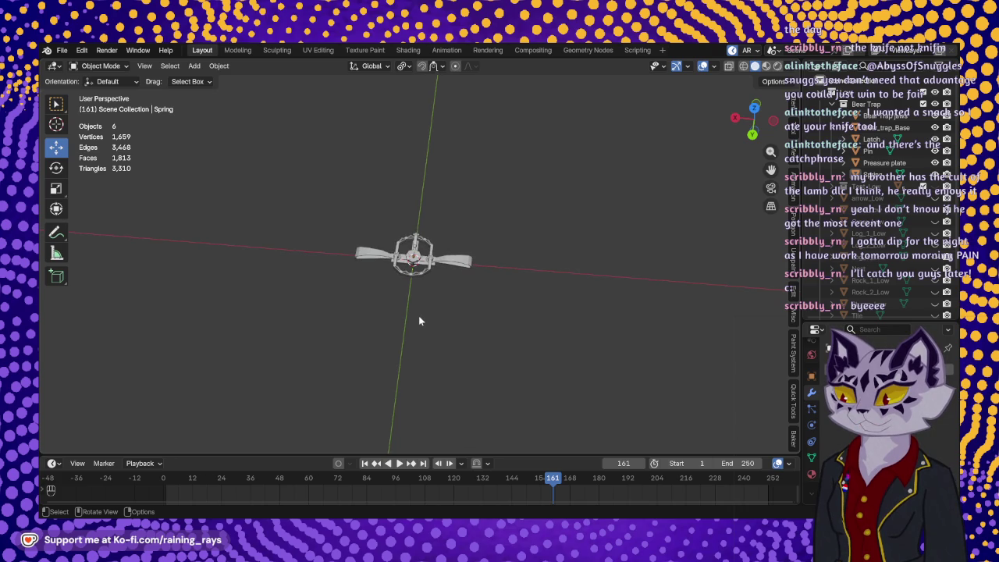